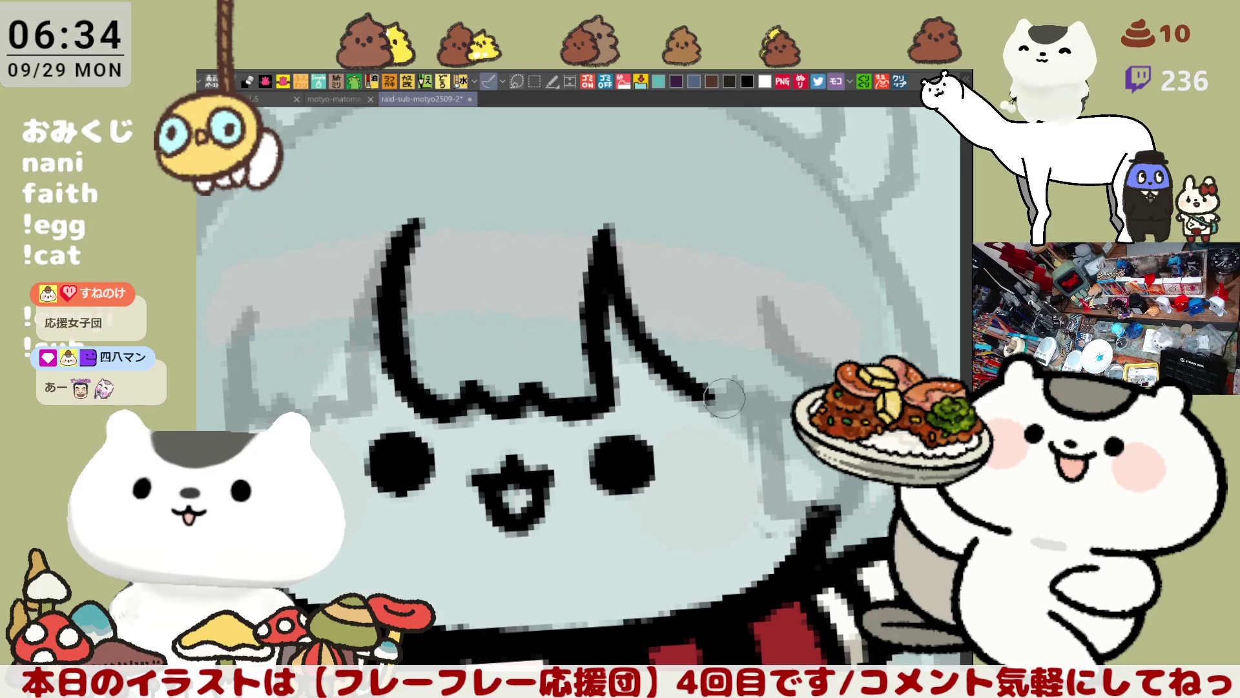
# Try the diagonal hair strand from the bangs spike several times, undoing each attempt
pyautogui.moveTo(606, 233)
pyautogui.mouseDown()
pyautogui.moveTo(710, 401)
pyautogui.moveTo(725, 399)
pyautogui.mouseUp()
pyautogui.hotkey('ctrl', 'z')
pyautogui.moveTo(606, 234)
pyautogui.mouseDown()
pyautogui.moveTo(710, 401)
pyautogui.moveTo(727, 399)
pyautogui.mouseUp()
pyautogui.hotkey('ctrl', 'z')
pyautogui.moveTo(604, 233)
pyautogui.mouseDown()
pyautogui.moveTo(672, 365)
pyautogui.moveTo(729, 395)
pyautogui.moveTo(610, 265)
pyautogui.moveTo(728, 389)
pyautogui.mouseUp()
pyautogui.hotkey('ctrl', 'z')
pyautogui.hotkey('ctrl', 'z')
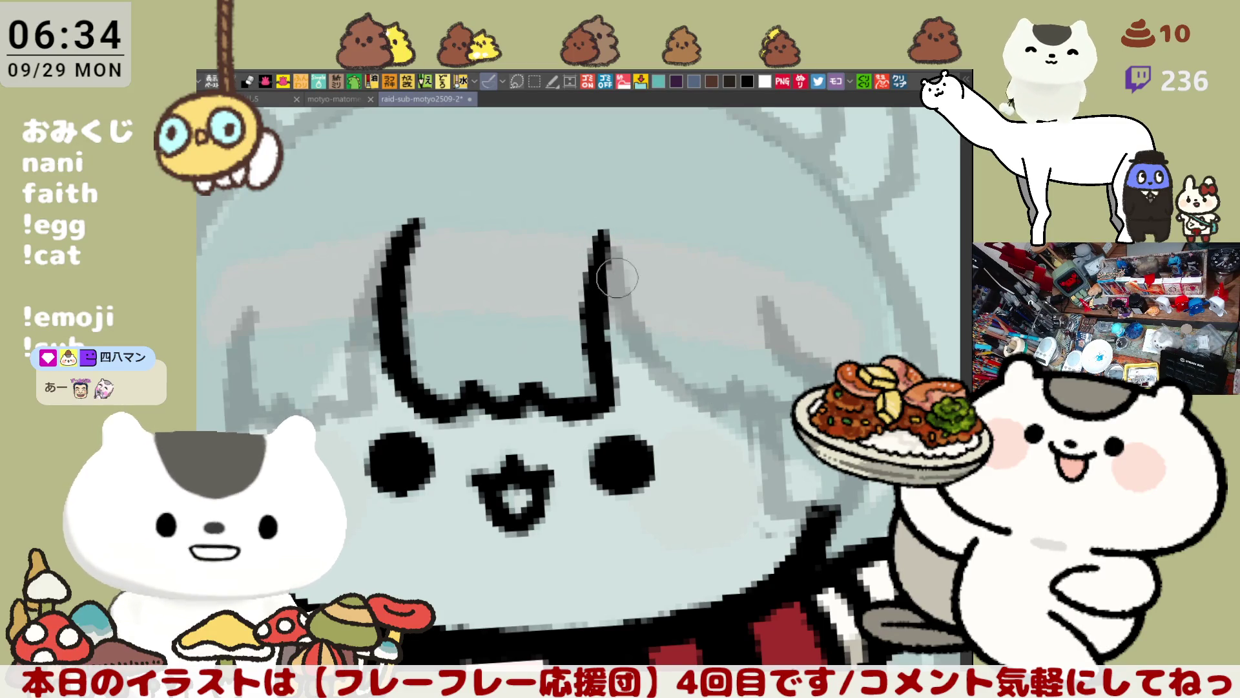
pyautogui.moveTo(604, 232); pyautogui.dragTo(728, 398)
pyautogui.hotkey('ctrl', 'z')
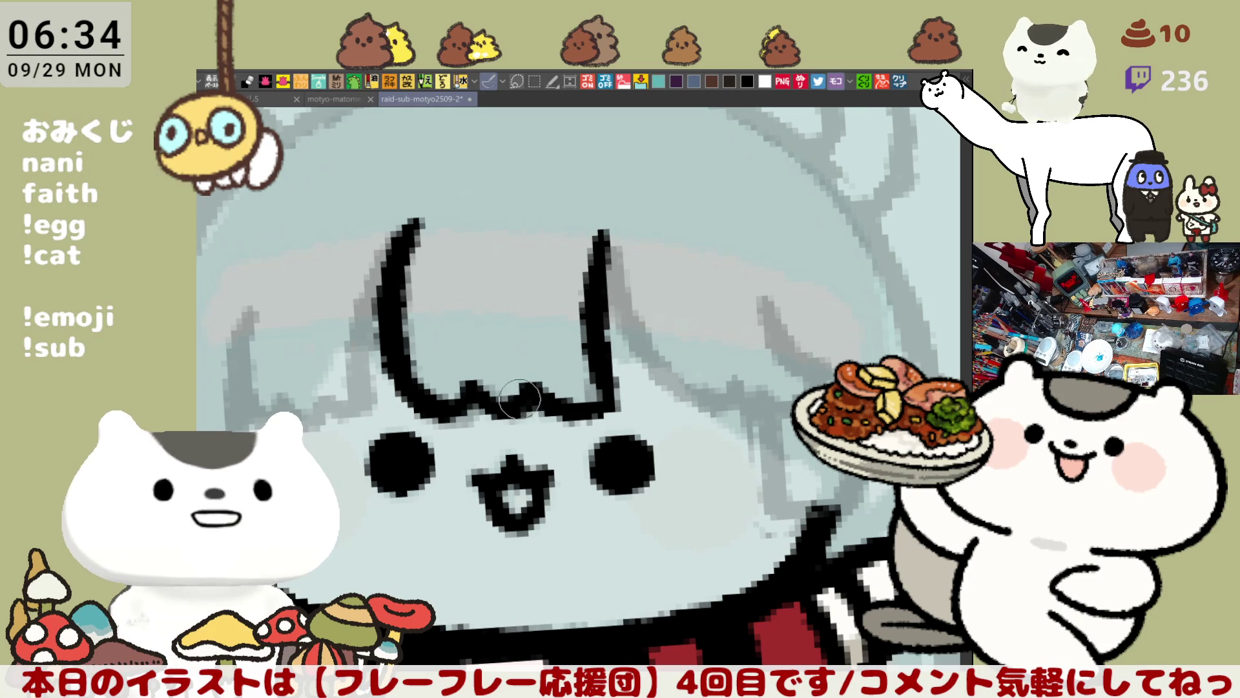
# Touch up the bangs' right bump and extend a hair line down-right with an upturned tip
pyautogui.moveTo(520, 384); pyautogui.dragTo(540, 373)
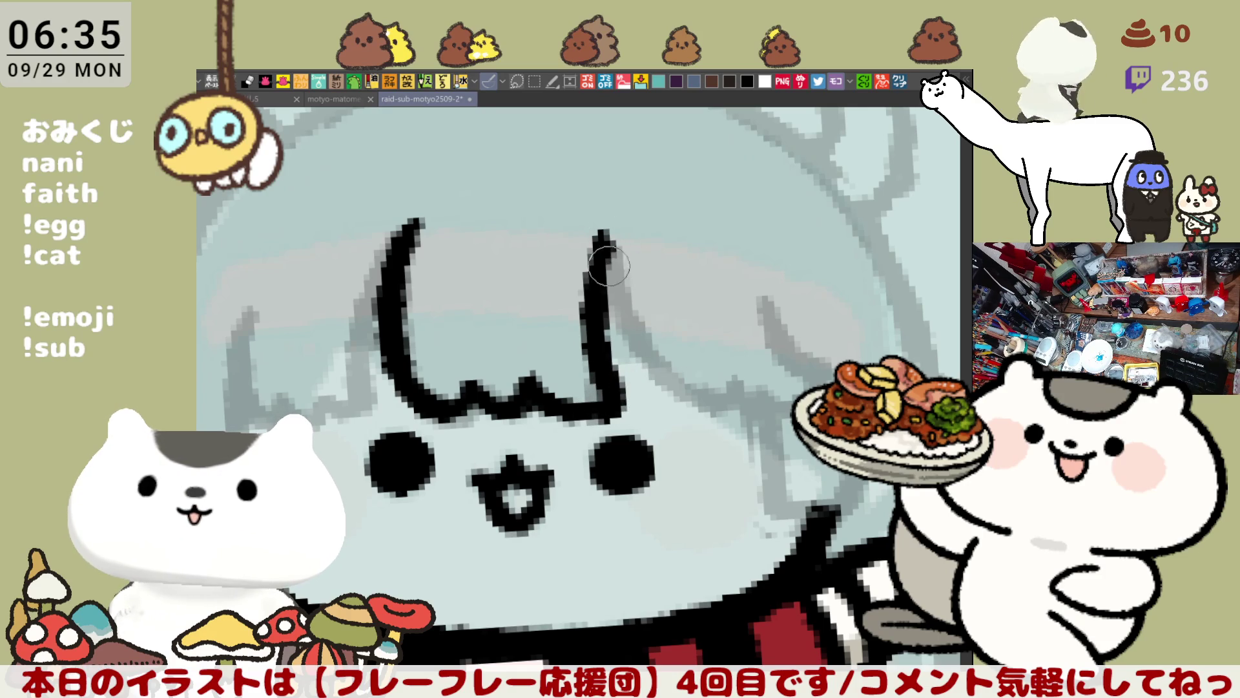
pyautogui.moveTo(605, 244); pyautogui.dragTo(759, 387)
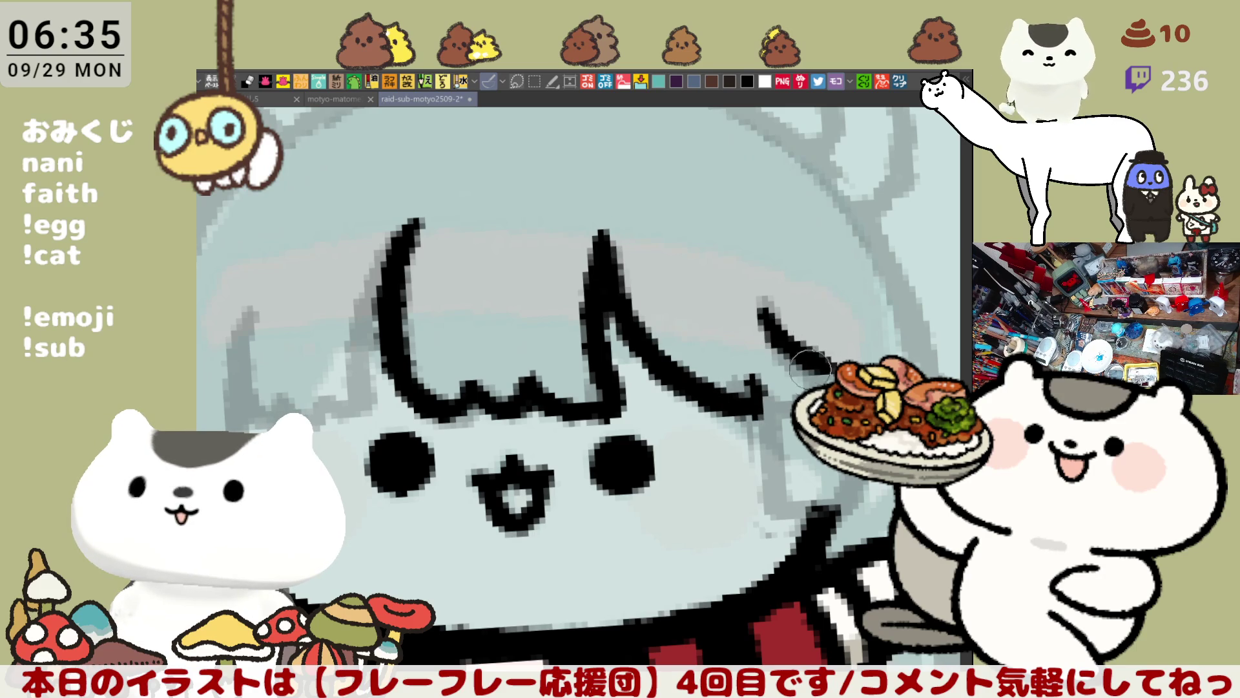
pyautogui.moveTo(743, 410); pyautogui.dragTo(772, 382)
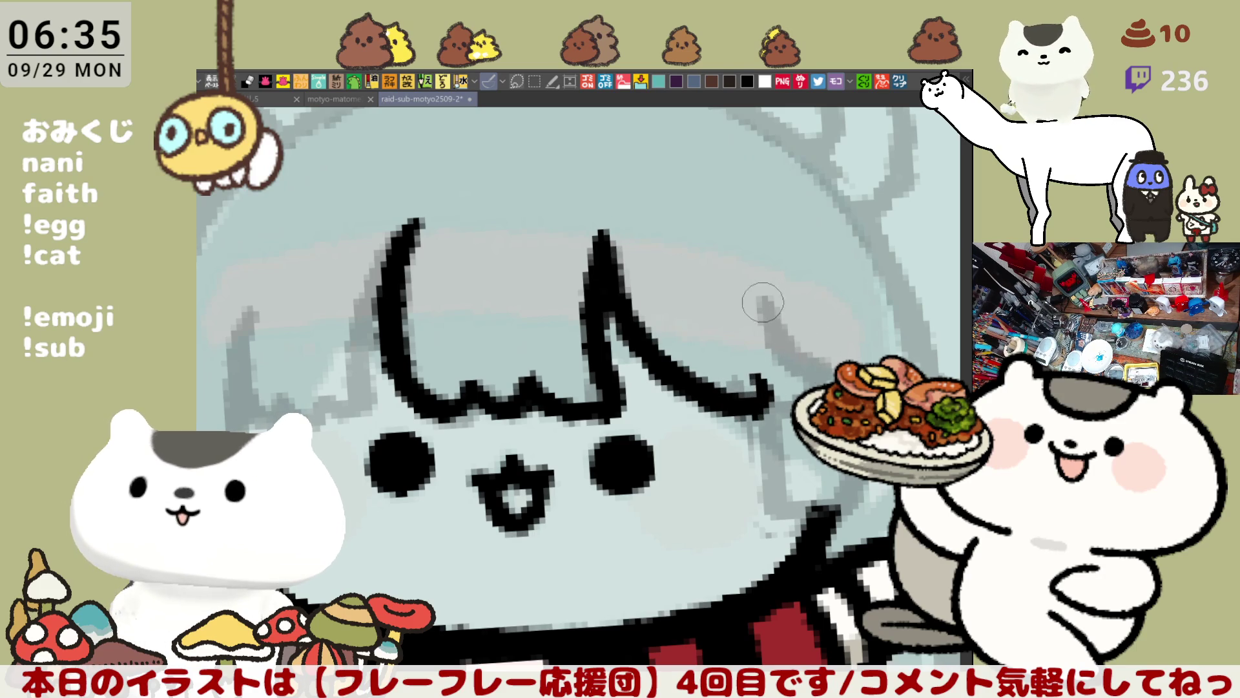
# Draw the hair strand sweeping down-right of the face, redoing it for a better curve
pyautogui.moveTo(763, 300); pyautogui.dragTo(833, 358)
pyautogui.hotkey('ctrl', 'z')
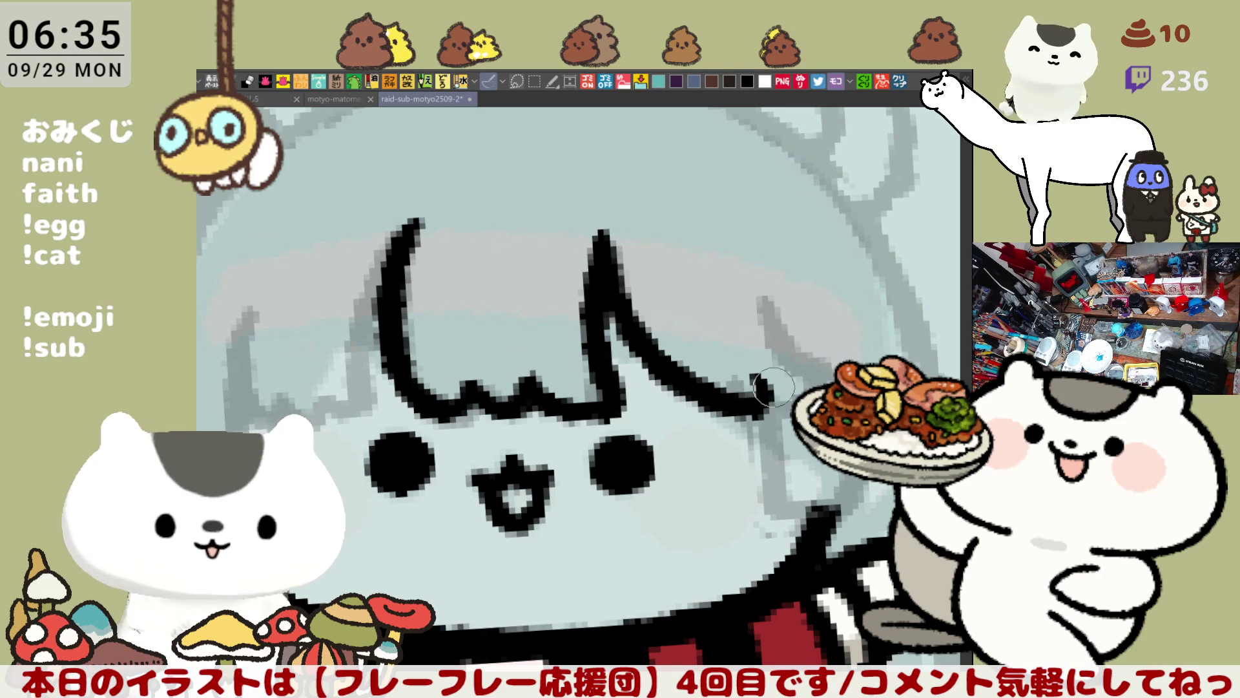
pyautogui.moveTo(769, 296); pyautogui.dragTo(838, 355)
pyautogui.hotkey('ctrl', 'z')
pyautogui.moveTo(764, 297); pyautogui.dragTo(832, 359)
pyautogui.moveTo(607, 289); pyautogui.dragTo(711, 277)
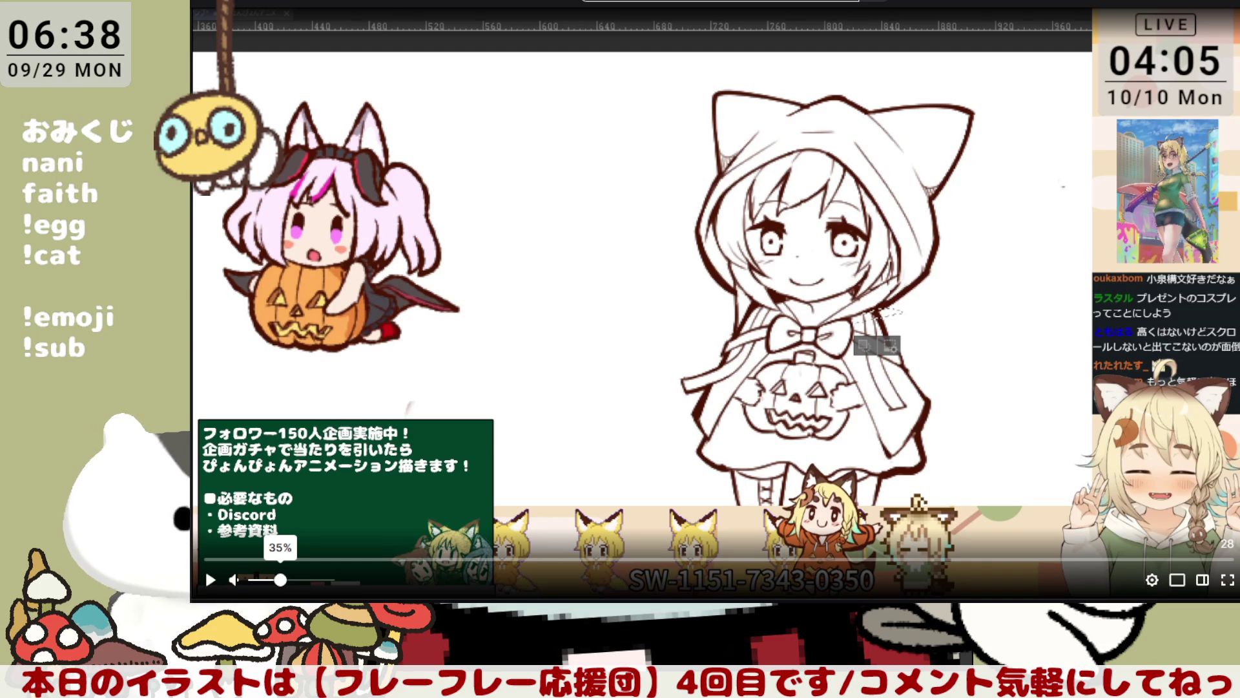
# Start the shoutout video and pause it about ten seconds later
pyautogui.click(208, 580)
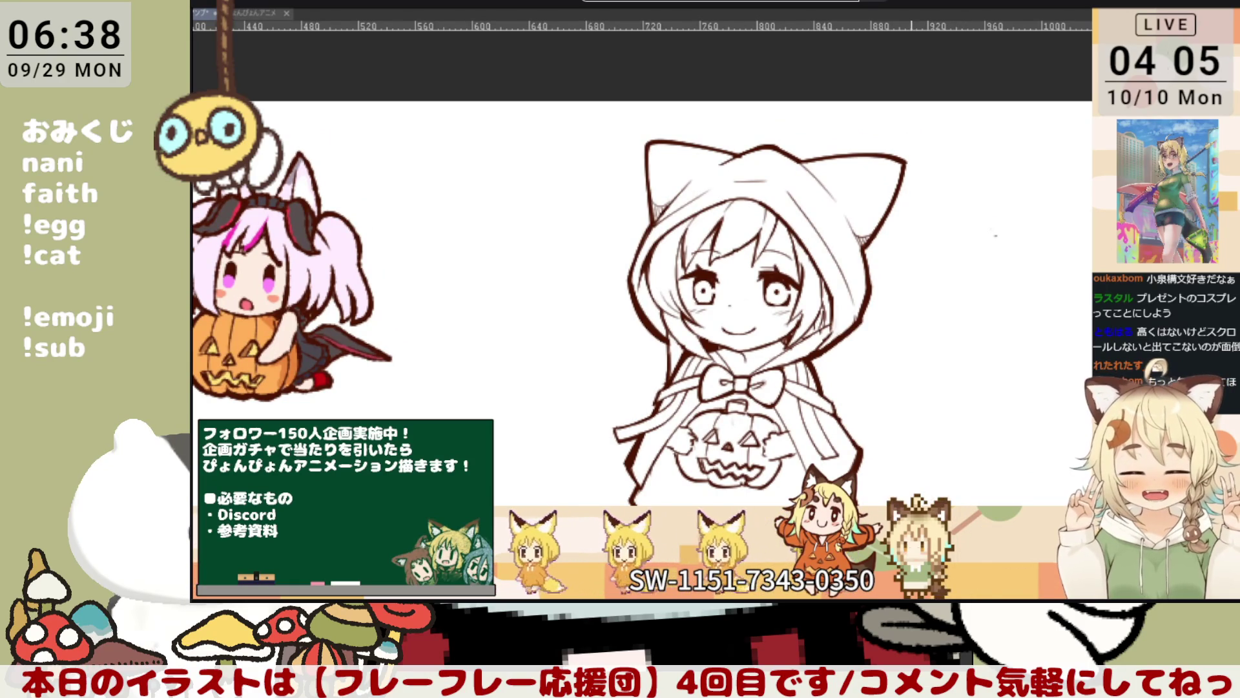
pyautogui.click(204, 568)
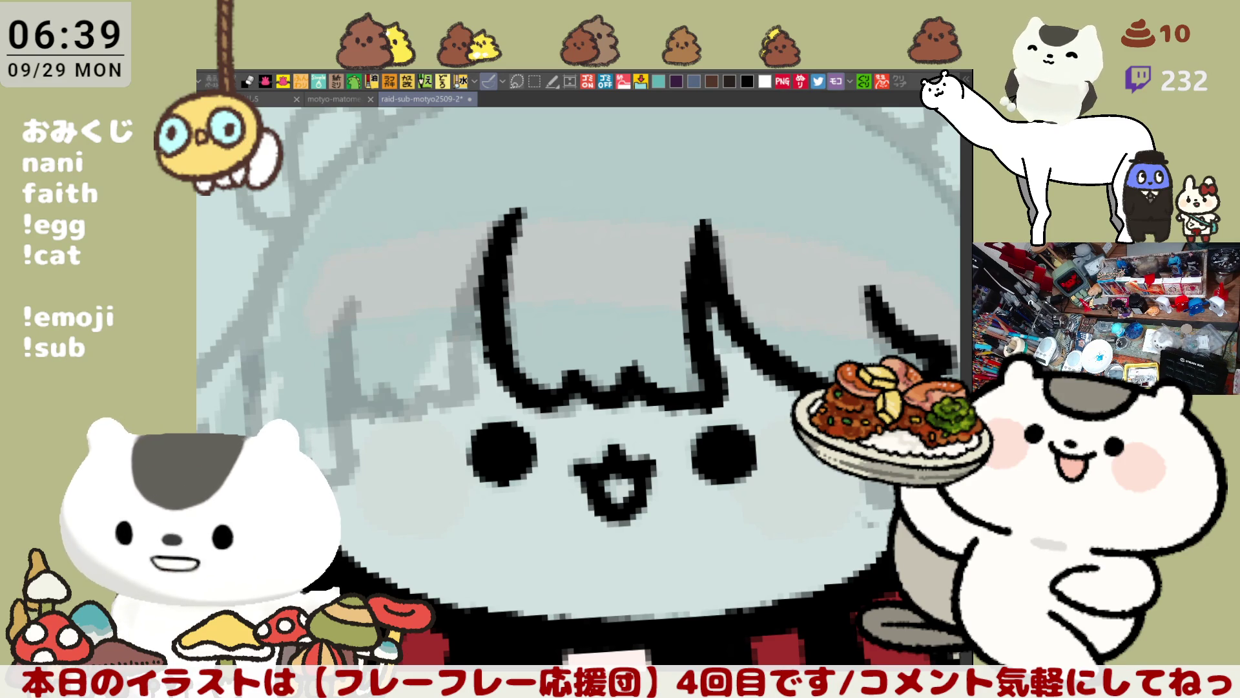
# Ink a vertical side strand down the face and a short strand on its right side
pyautogui.moveTo(785, 626); pyautogui.dragTo(626, 367)
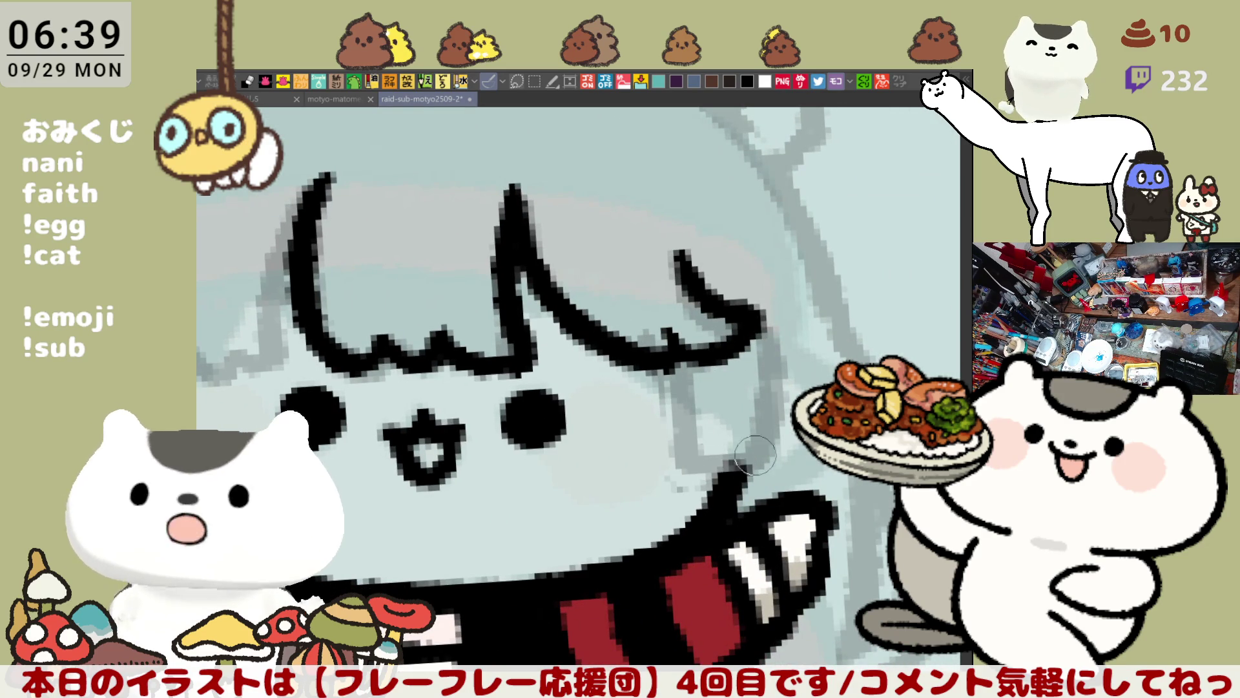
pyautogui.moveTo(668, 333); pyautogui.dragTo(678, 472)
pyautogui.hotkey('ctrl', 'z')
pyautogui.moveTo(668, 333)
pyautogui.mouseDown()
pyautogui.moveTo(676, 470)
pyautogui.moveTo(743, 475)
pyautogui.mouseUp()
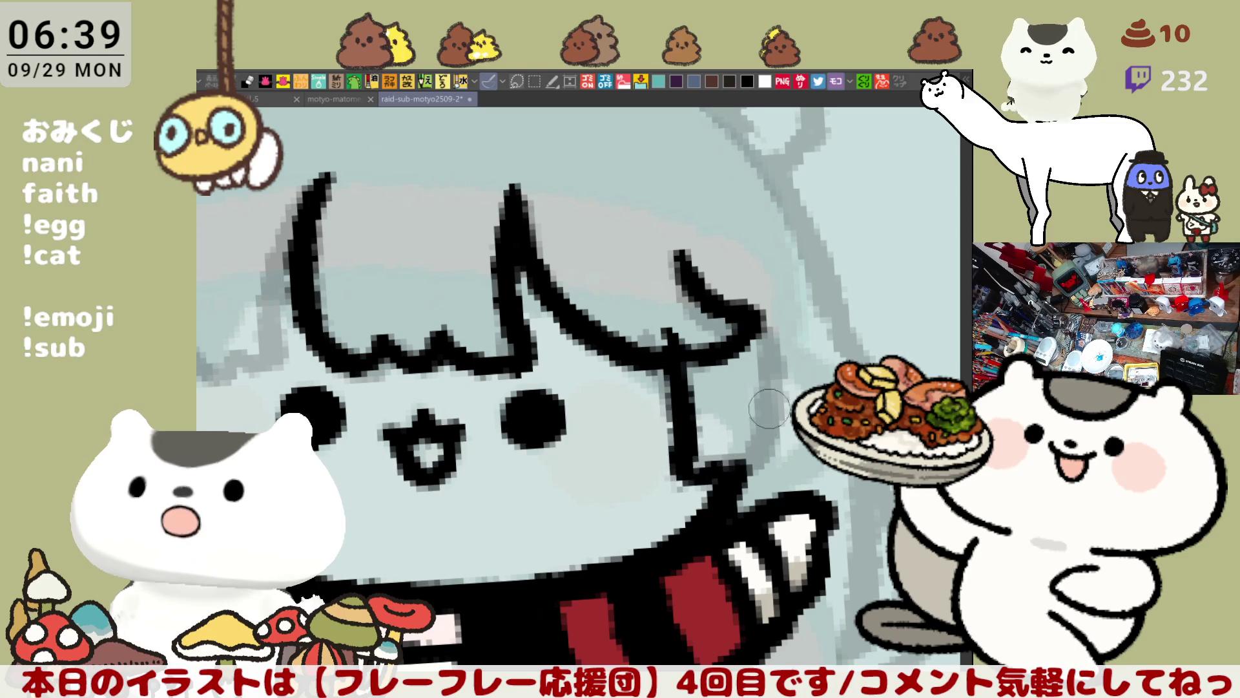
pyautogui.moveTo(772, 336); pyautogui.dragTo(749, 474)
pyautogui.hotkey('ctrl', 'z')
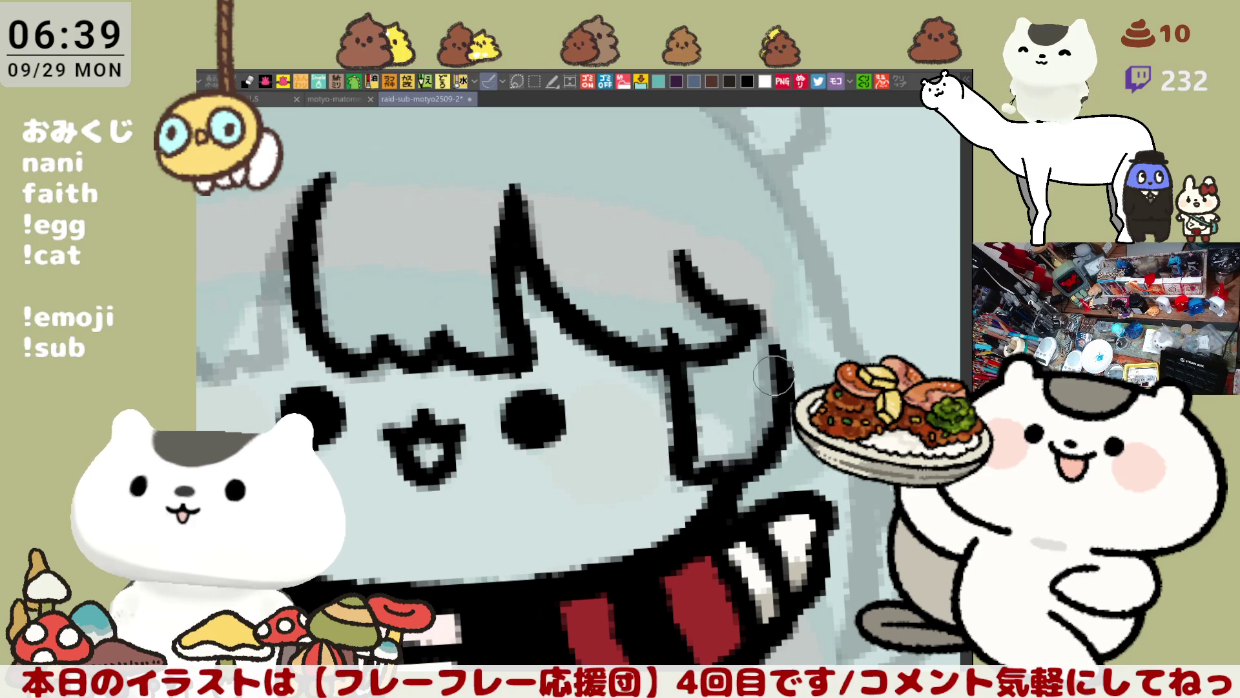
pyautogui.hotkey('ctrl', 'z')
pyautogui.moveTo(771, 354); pyautogui.dragTo(777, 398)
# Ink a strand down the face's left side and a hooked strand at the far left
pyautogui.moveTo(325, 210)
pyautogui.mouseDown()
pyautogui.moveTo(428, 265)
pyautogui.moveTo(619, 265)
pyautogui.moveTo(568, 410)
pyautogui.mouseUp()
pyautogui.hotkey('ctrl', 'z')
pyautogui.moveTo(619, 227)
pyautogui.mouseDown()
pyautogui.moveTo(571, 408)
pyautogui.moveTo(536, 407)
pyautogui.moveTo(552, 414)
pyautogui.mouseUp()
pyautogui.moveTo(452, 326)
pyautogui.mouseDown()
pyautogui.moveTo(475, 423)
pyautogui.moveTo(526, 404)
pyautogui.moveTo(446, 339)
pyautogui.moveTo(483, 405)
pyautogui.moveTo(510, 408)
pyautogui.mouseUp()
pyautogui.hotkey('ctrl', 'z')
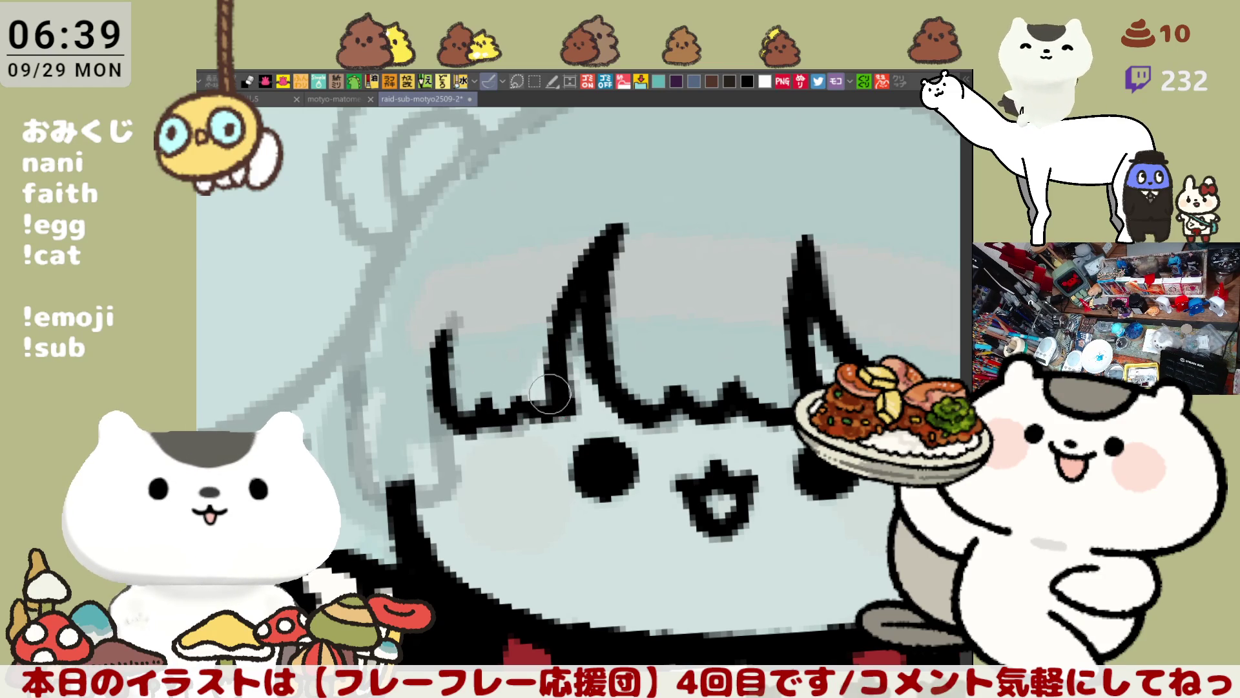
# Try a darkening stroke on the left hair strand, undo it, and save the file with Ctrl+S
pyautogui.moveTo(549, 407); pyautogui.dragTo(575, 352)
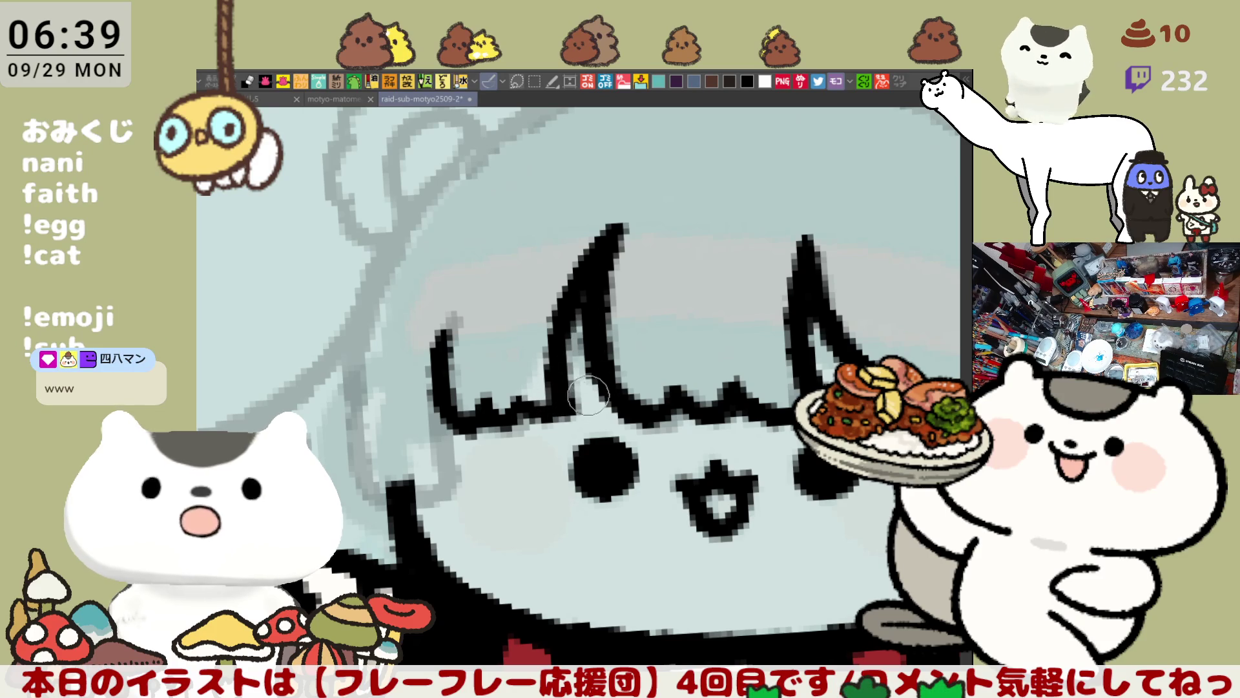
pyautogui.hotkey('ctrl', 'z')
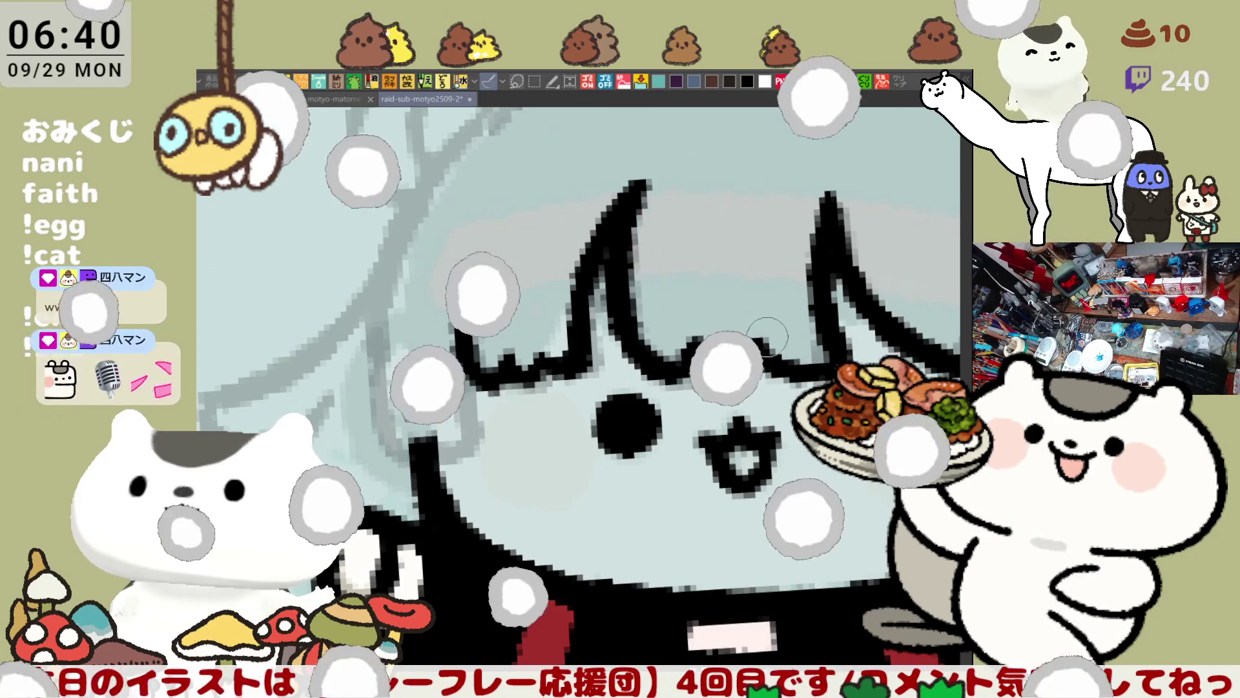
pyautogui.hotkey('ctrl', 's')
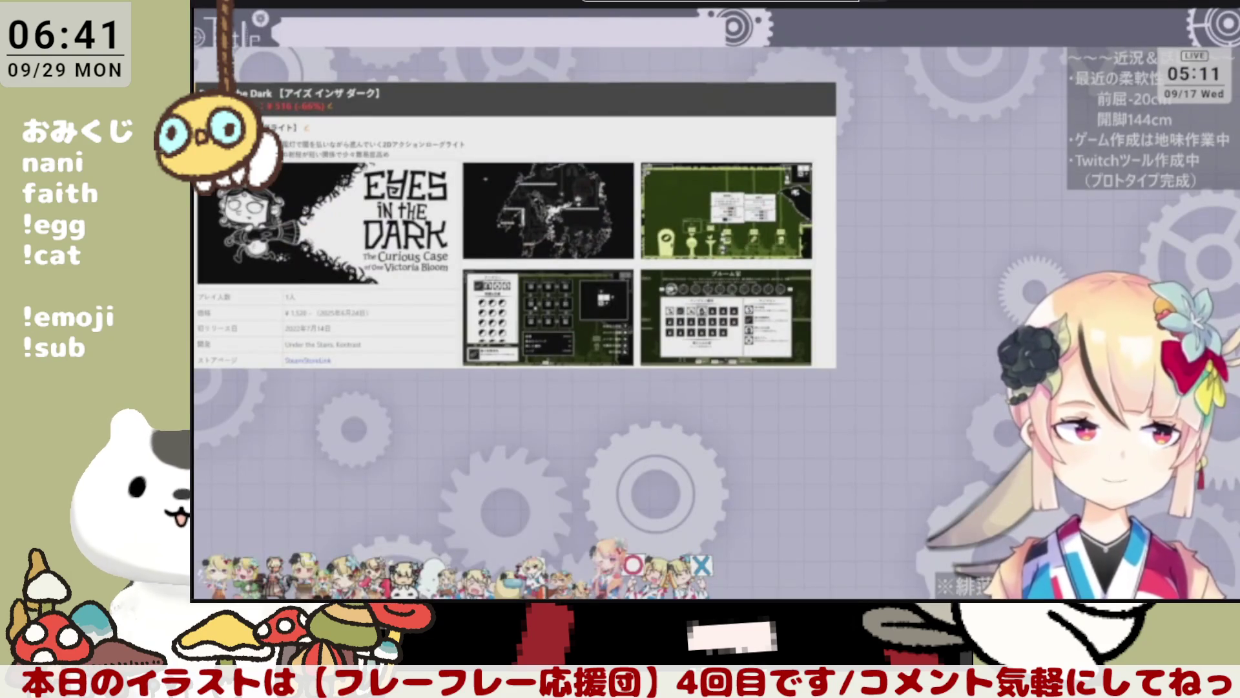
pyautogui.moveTo(261, 581)
pyautogui.mouseDown()
pyautogui.moveTo(278, 585)
pyautogui.moveTo(259, 583)
pyautogui.mouseUp()
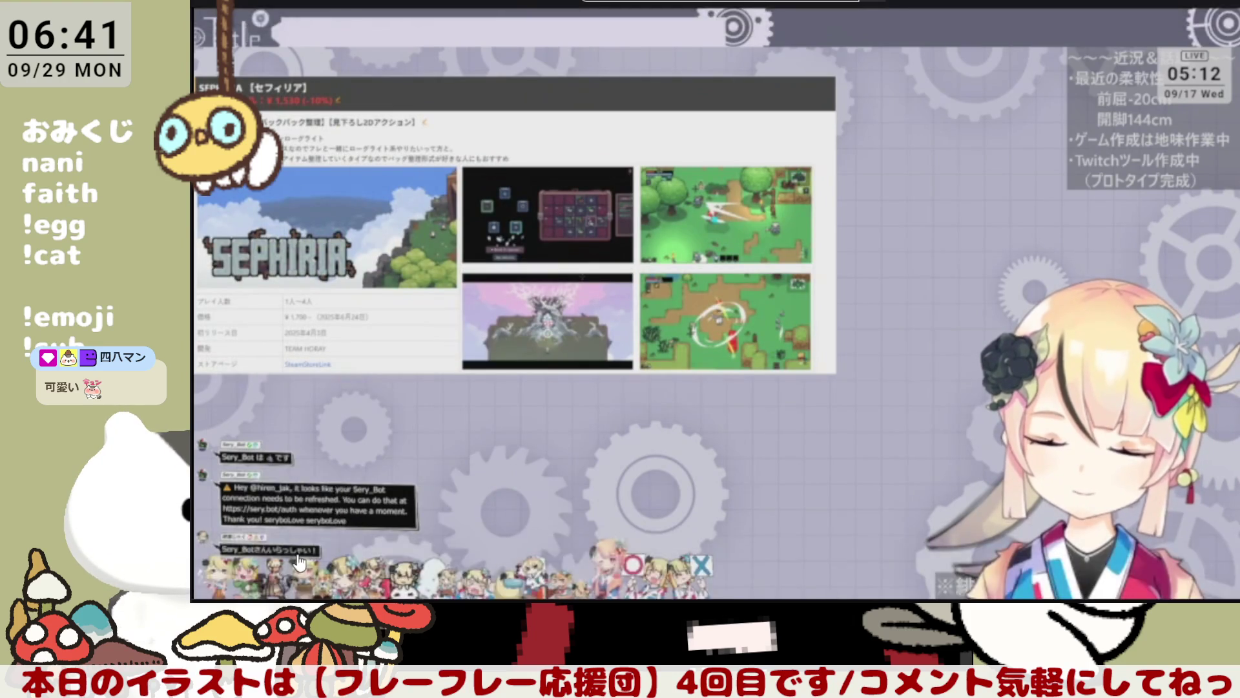
# Seek the stream forward to the Borderlands section on the progress bar
pyautogui.click(296, 559)
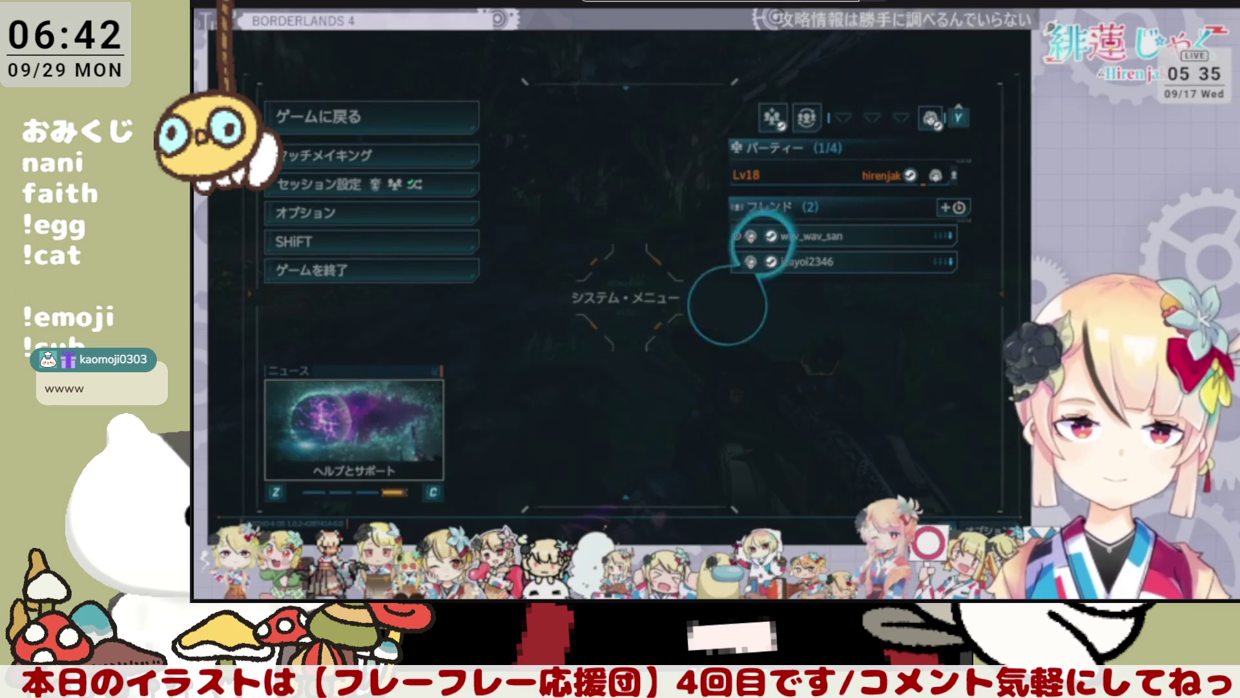
# Jump the VOD to around 54 minutes and raise the volume from 11% to 34%
pyautogui.moveTo(297, 597)
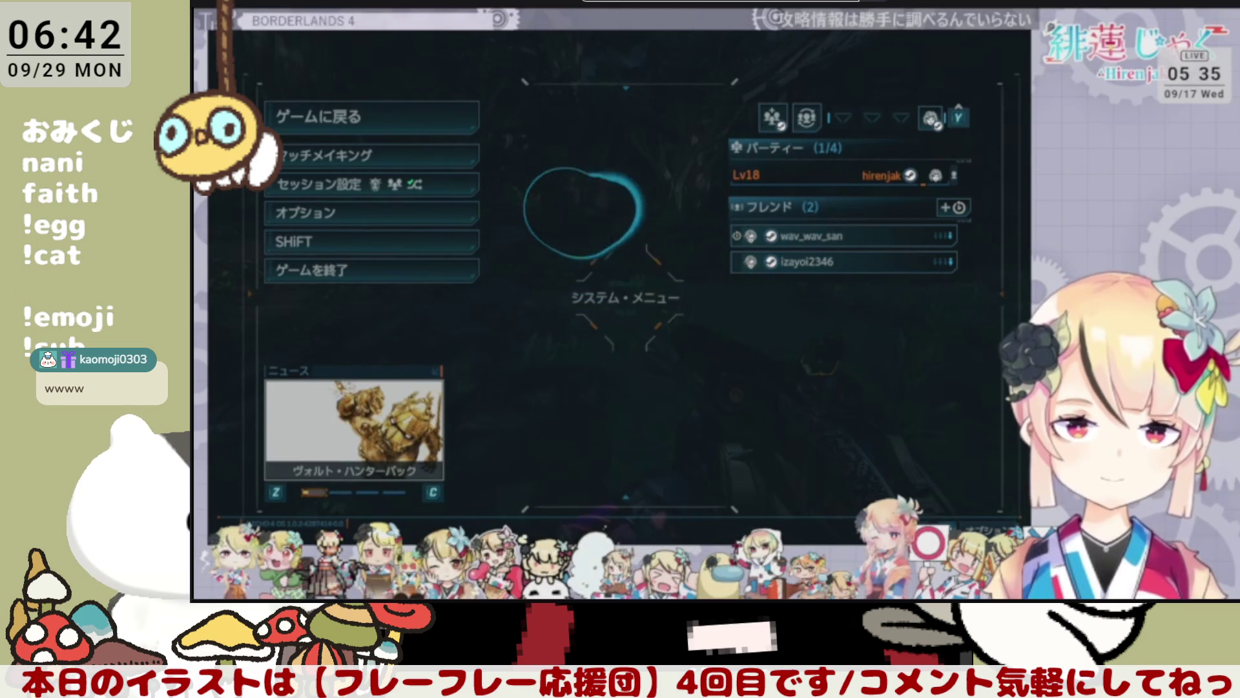
pyautogui.moveTo(453, 587)
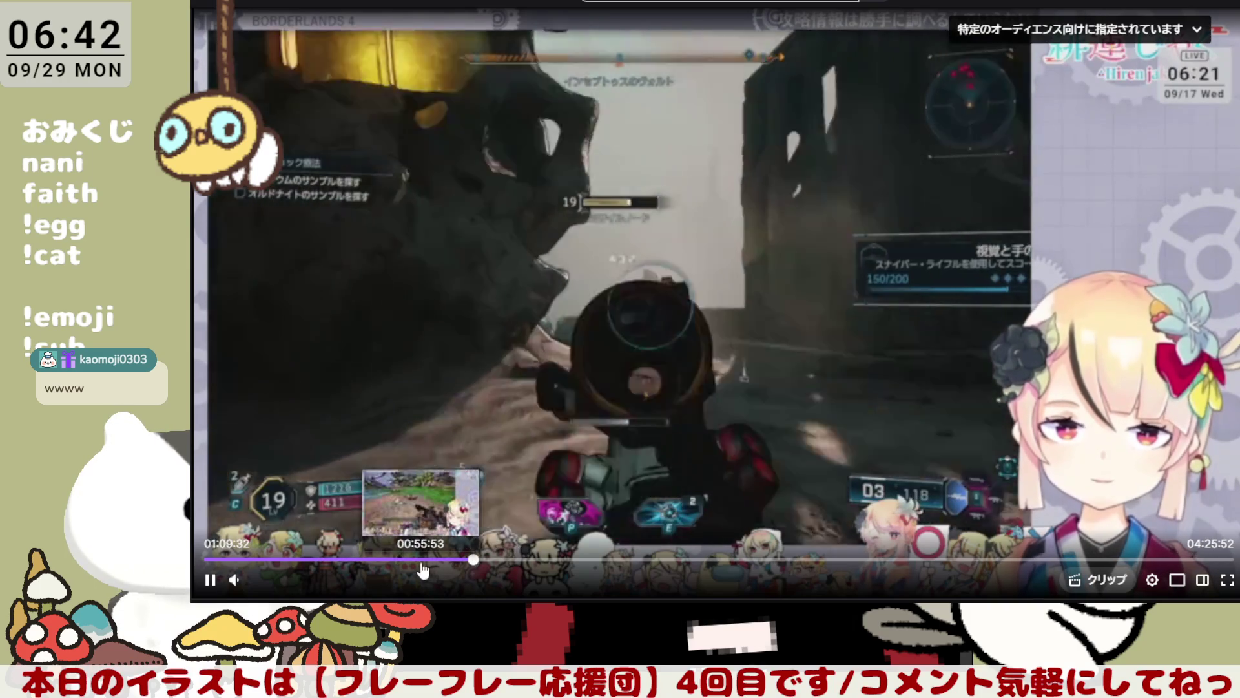
pyautogui.click(414, 559)
pyautogui.moveTo(262, 580)
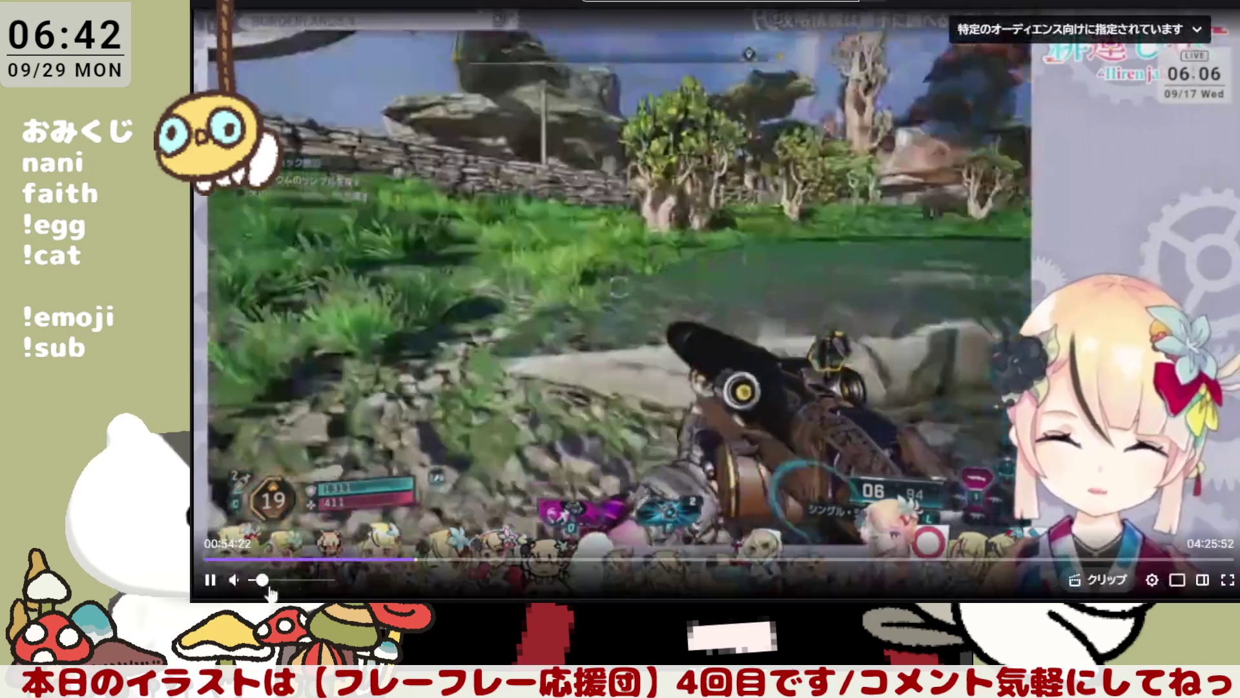
pyautogui.moveTo(259, 580); pyautogui.dragTo(281, 585)
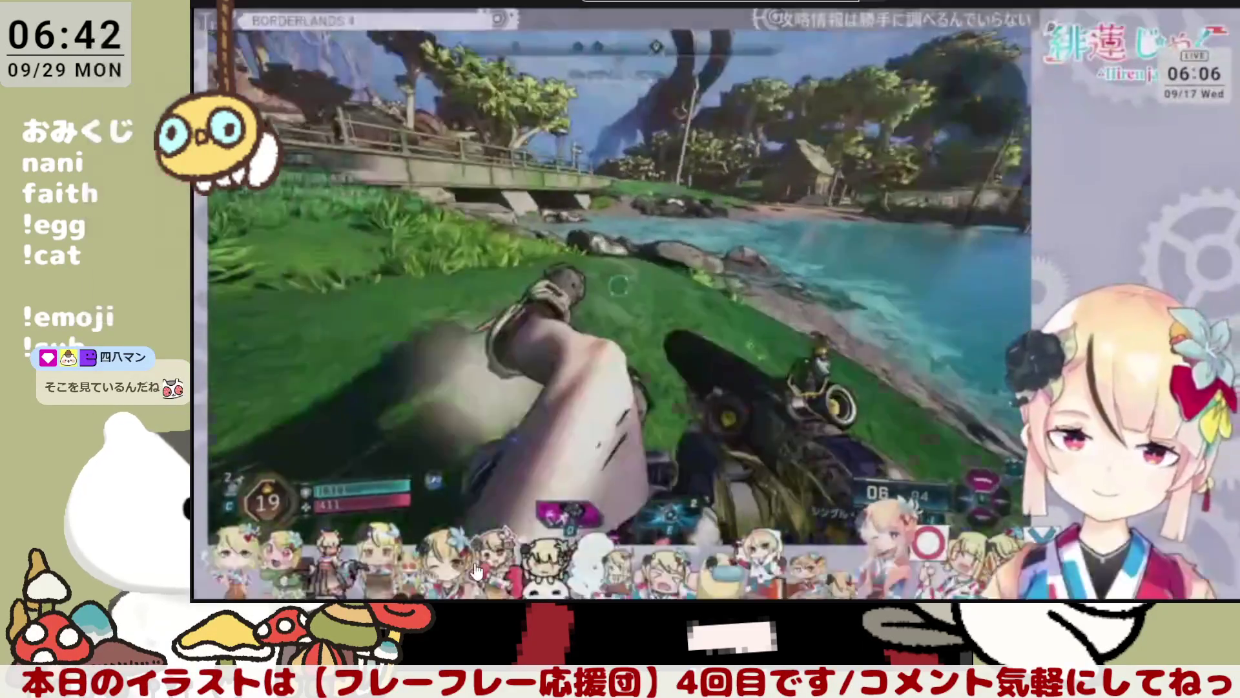
# Skip ahead to about 1:21:00, set the volume to about half, and pause playback
pyautogui.click(475, 561)
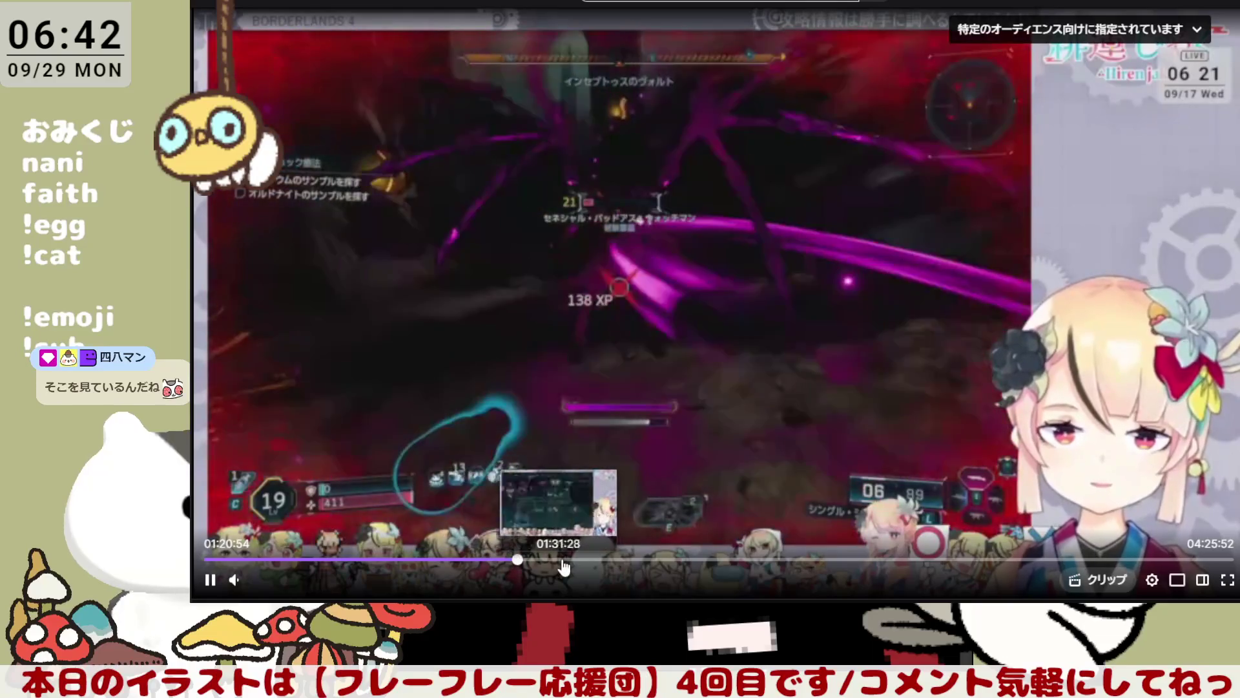
pyautogui.click(520, 560)
pyautogui.click(289, 580)
pyautogui.moveTo(290, 580); pyautogui.dragTo(295, 581)
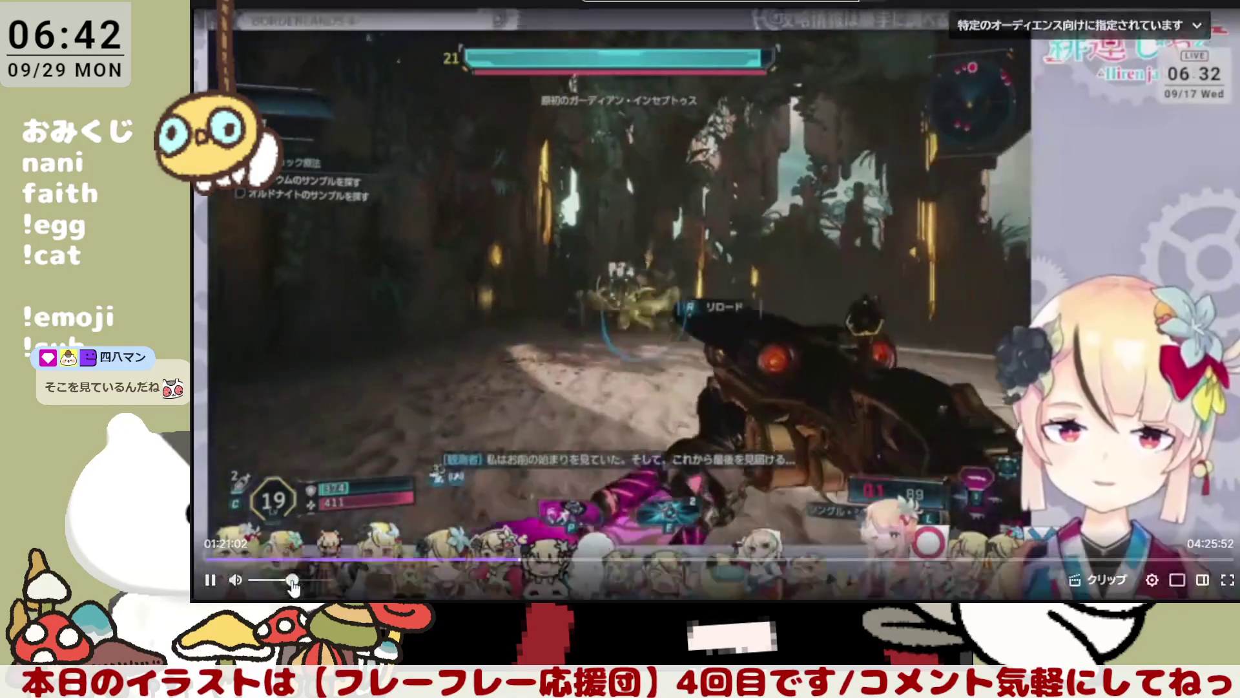
pyautogui.moveTo(295, 580); pyautogui.dragTo(288, 580)
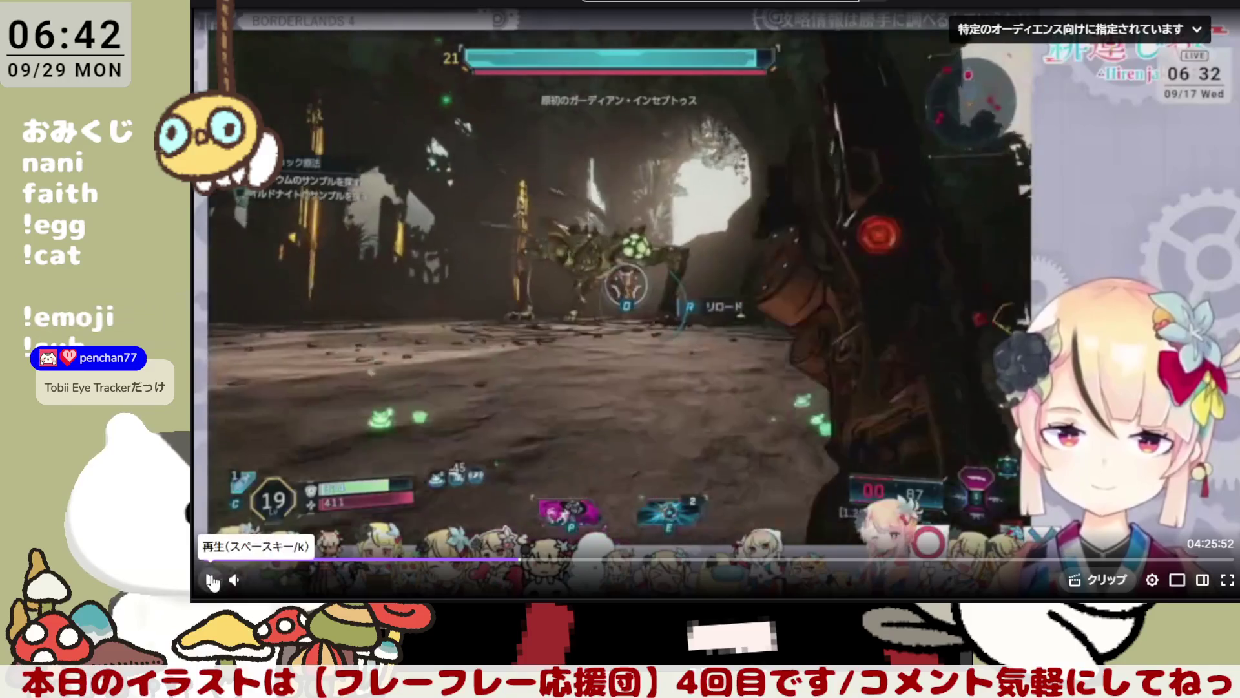
pyautogui.click(210, 579)
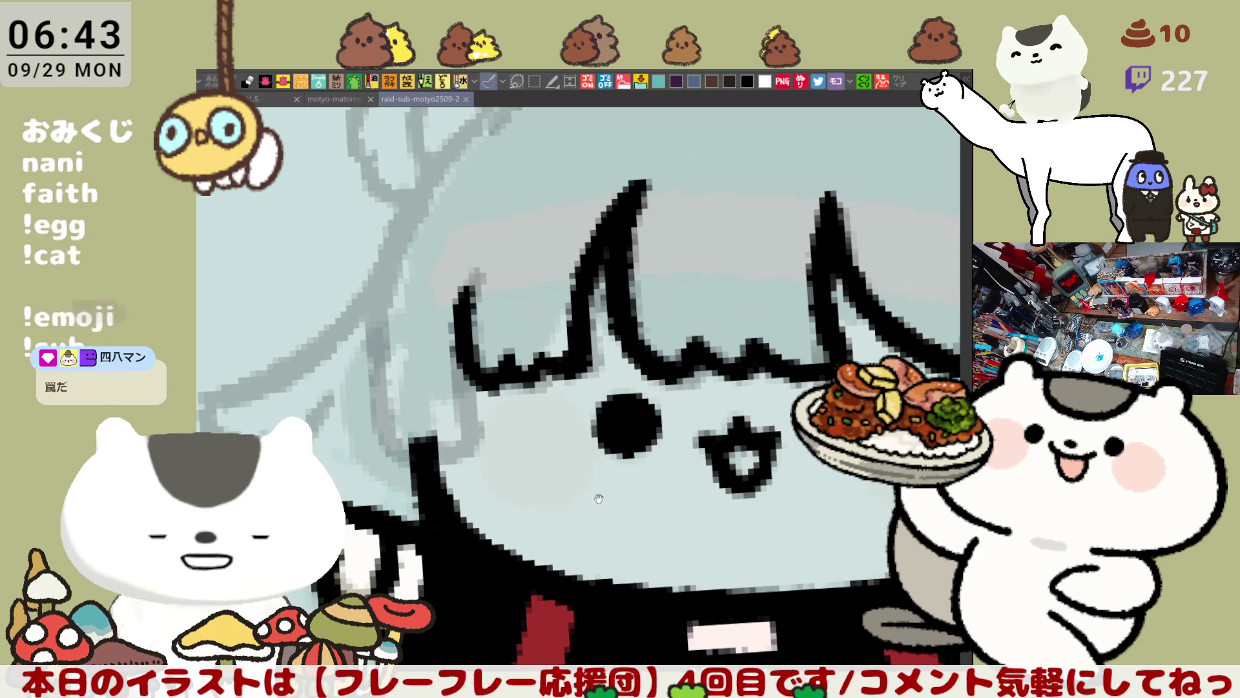
# Ink the black outline from the ear down the head's left side, redrawing it several times
pyautogui.moveTo(608, 504); pyautogui.dragTo(710, 542)
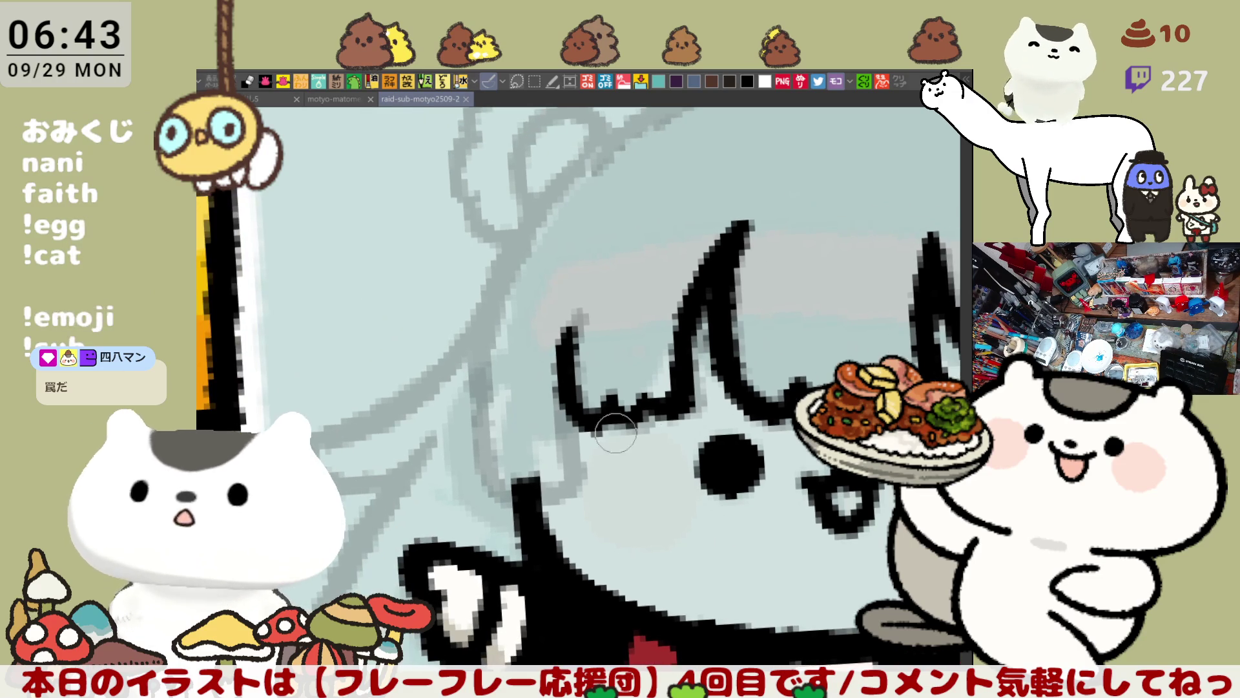
pyautogui.click(526, 489)
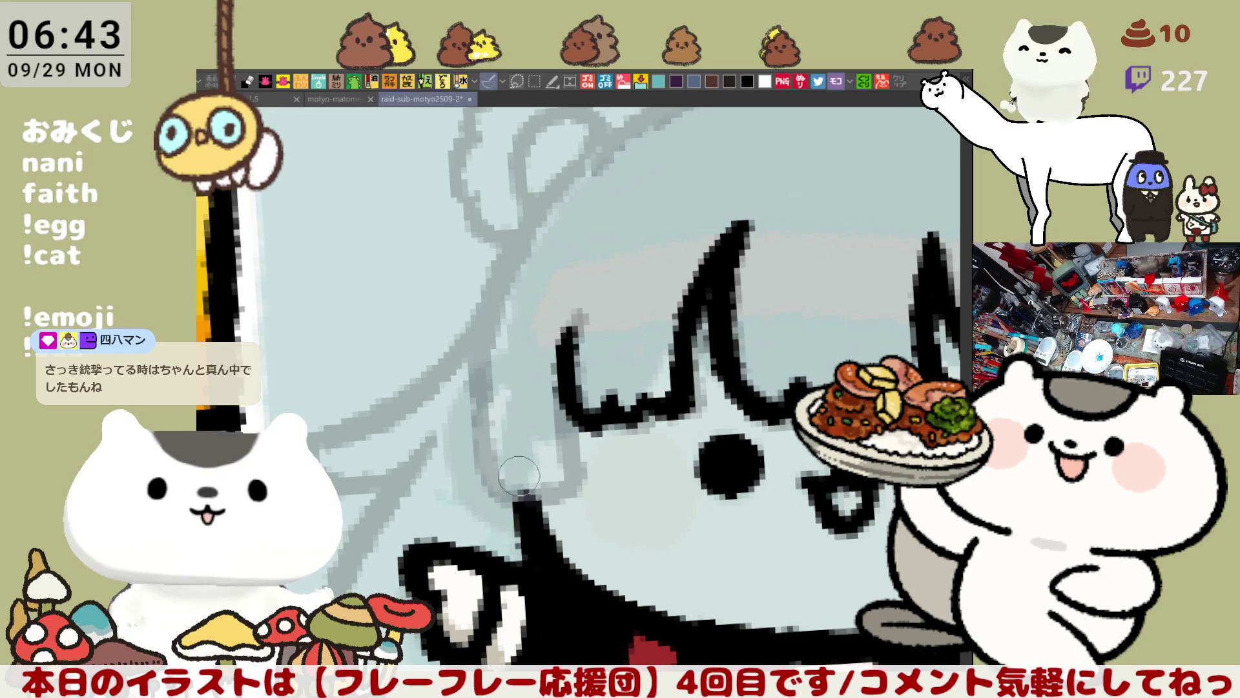
pyautogui.moveTo(525, 237)
pyautogui.mouseDown()
pyautogui.moveTo(480, 378)
pyautogui.moveTo(556, 491)
pyautogui.moveTo(591, 452)
pyautogui.moveTo(584, 388)
pyautogui.moveTo(582, 433)
pyautogui.moveTo(649, 307)
pyautogui.moveTo(549, 306)
pyautogui.moveTo(496, 422)
pyautogui.mouseUp()
pyautogui.hotkey('ctrl', 'z')
pyautogui.moveTo(545, 300); pyautogui.dragTo(496, 422)
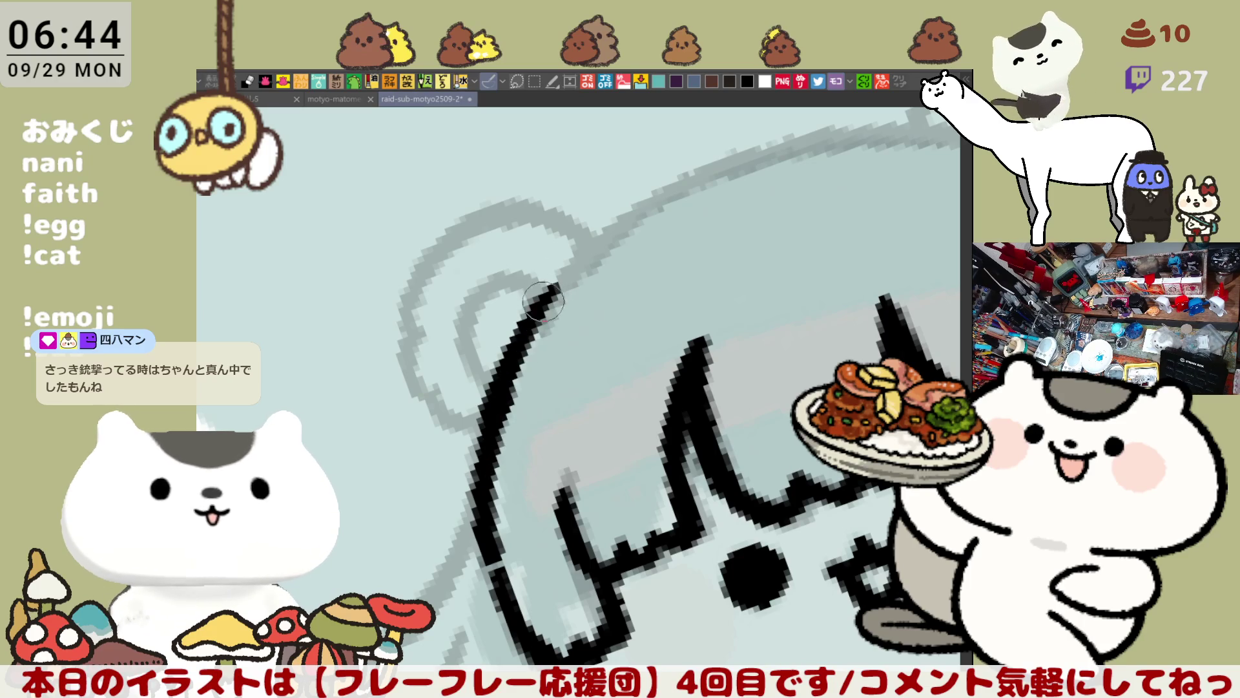
pyautogui.hotkey('ctrl', 'z')
pyautogui.moveTo(549, 304); pyautogui.dragTo(475, 462)
pyautogui.hotkey('ctrl', 'z')
pyautogui.moveTo(566, 284); pyautogui.dragTo(475, 475)
pyautogui.hotkey('ctrl', 'z')
pyautogui.moveTo(561, 309)
pyautogui.mouseDown()
pyautogui.moveTo(743, 258)
pyautogui.moveTo(919, 243)
pyautogui.mouseUp()
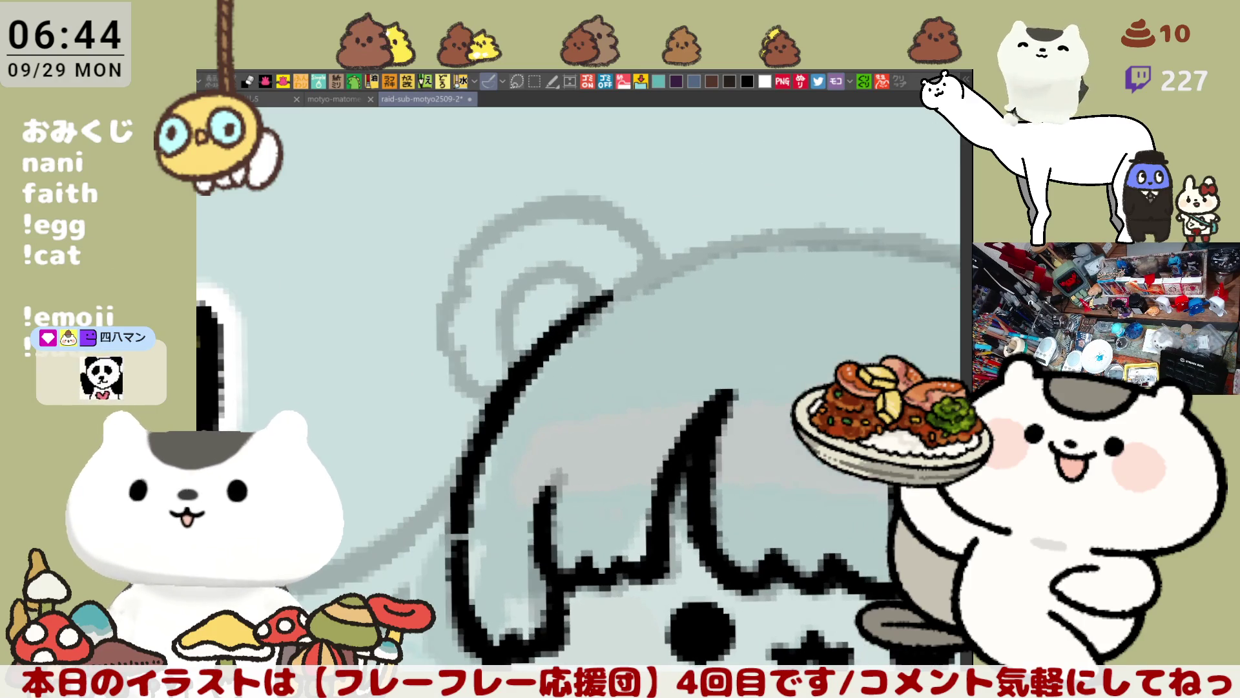
pyautogui.hotkey('ctrl', '-')
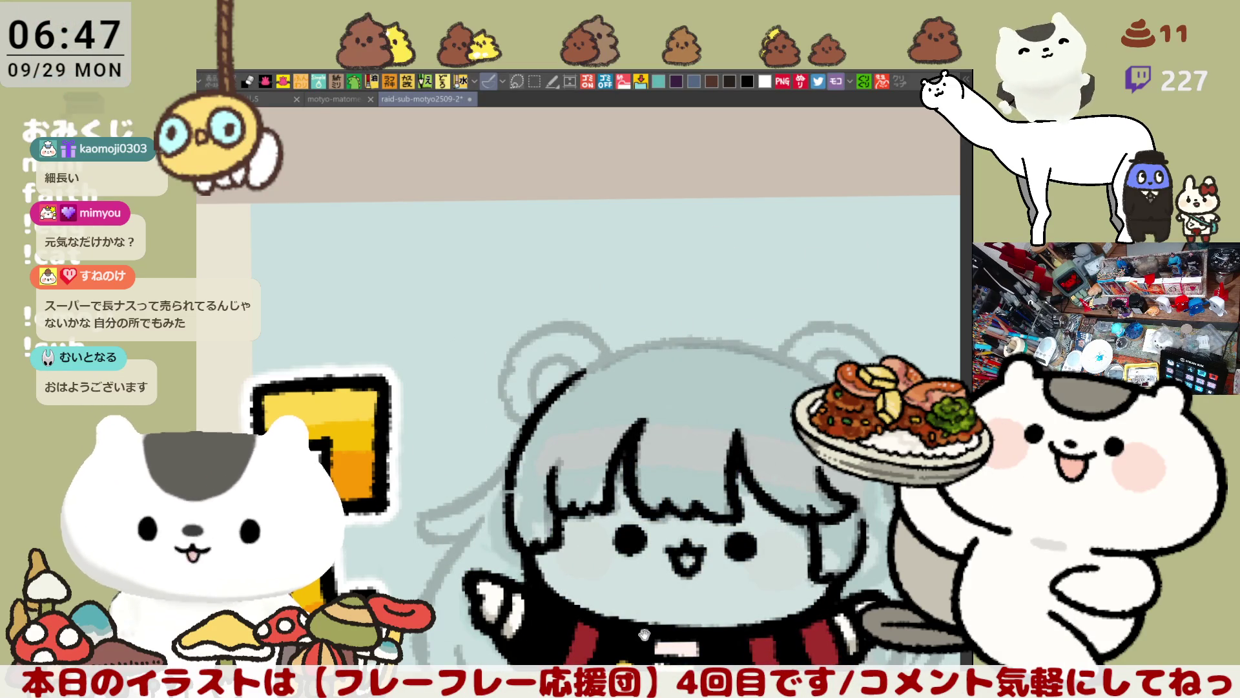
# Reset zoom and rotation with Ctrl+0, then zoom out to show the neighbouring panels
pyautogui.scroll(-3, 659, 639)
pyautogui.scroll(2, 471, 382)
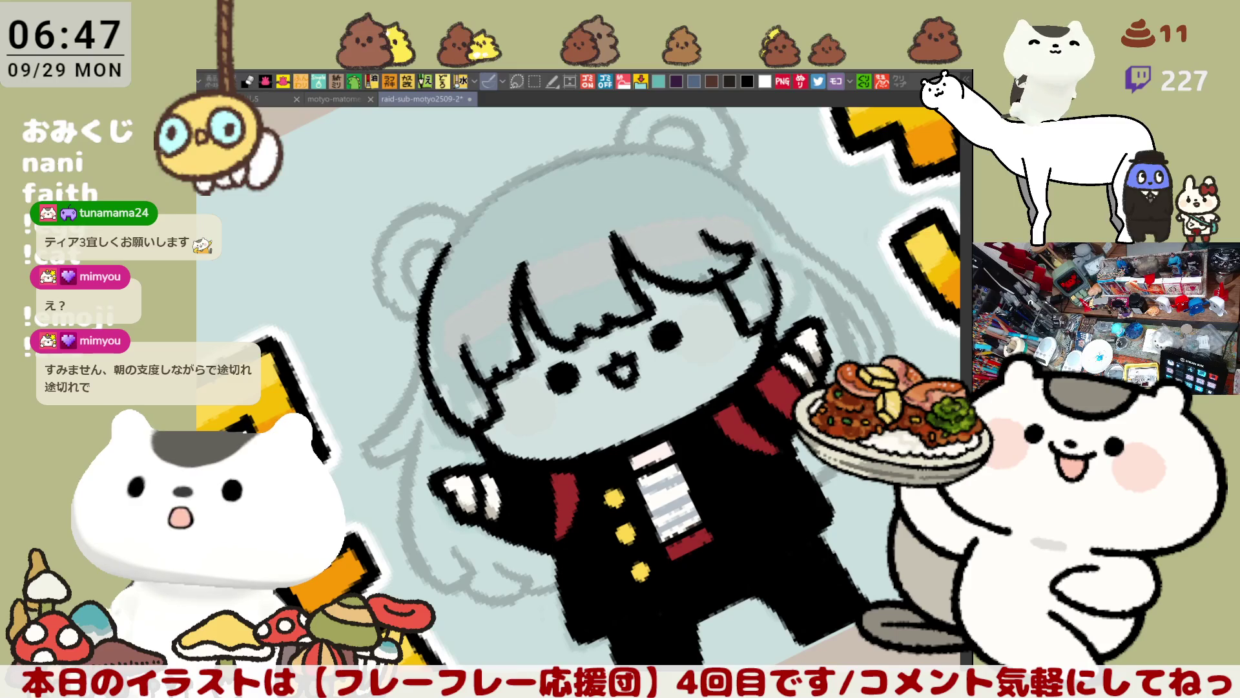
pyautogui.hotkey('ctrl', '0')
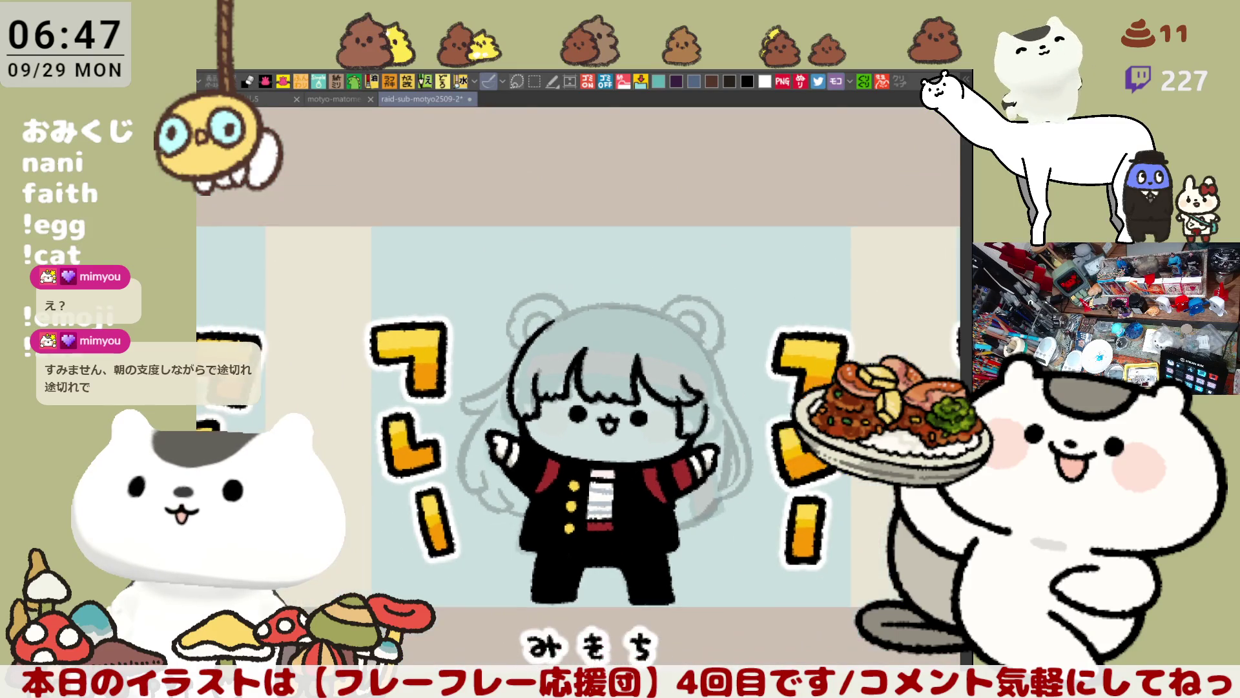
pyautogui.hotkey('ctrl', '-')
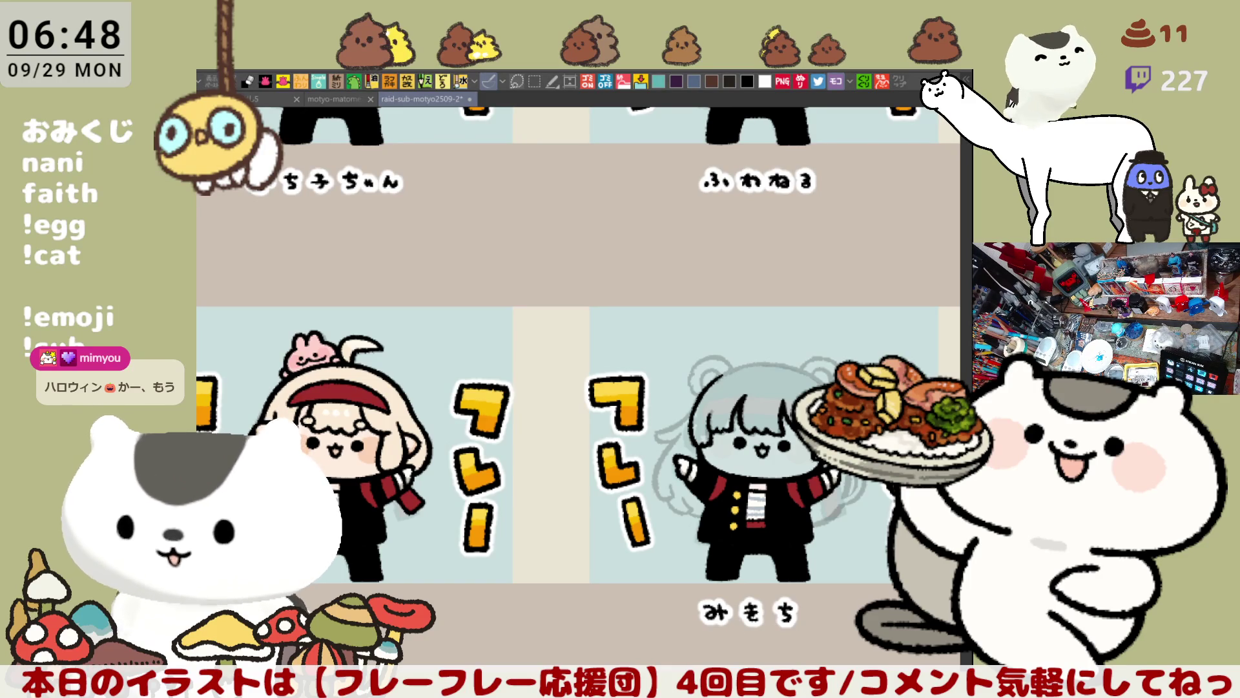
# Zoom in on the grey-haired chibi and outline her left hair strand with a hooked end
pyautogui.scroll(-2, 567, 489)
pyautogui.scroll(2, 567, 490)
pyautogui.scroll(3, 567, 490)
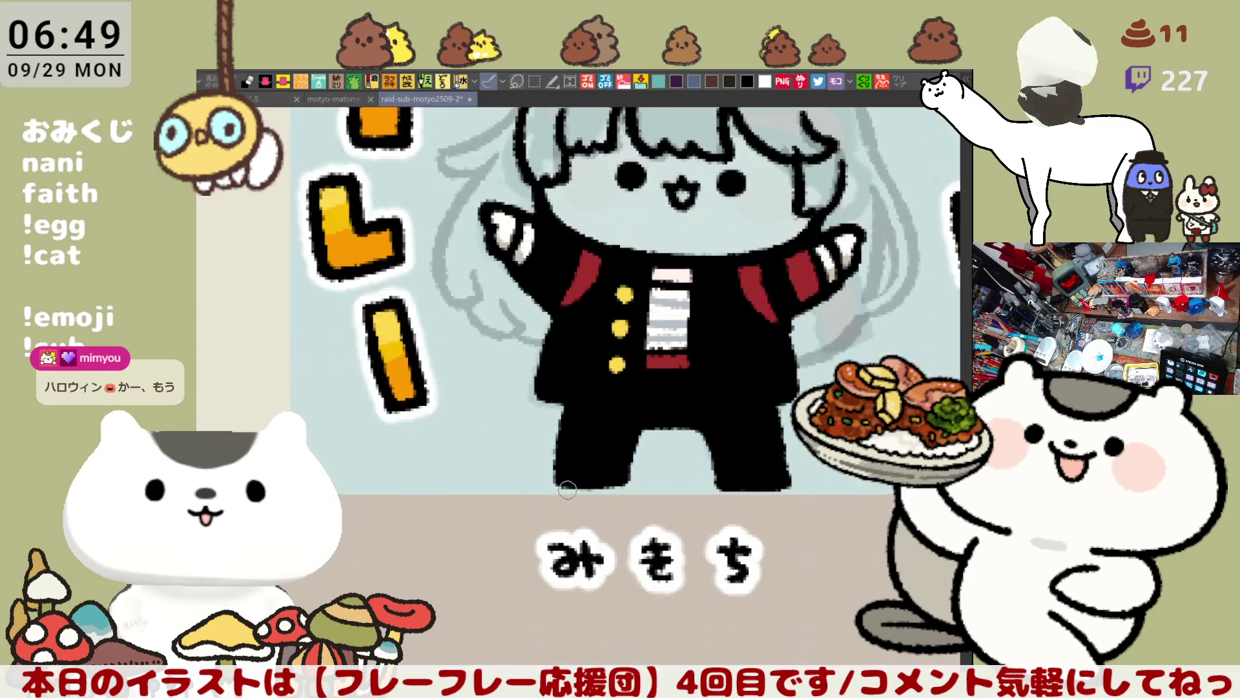
pyautogui.scroll(3, 567, 489)
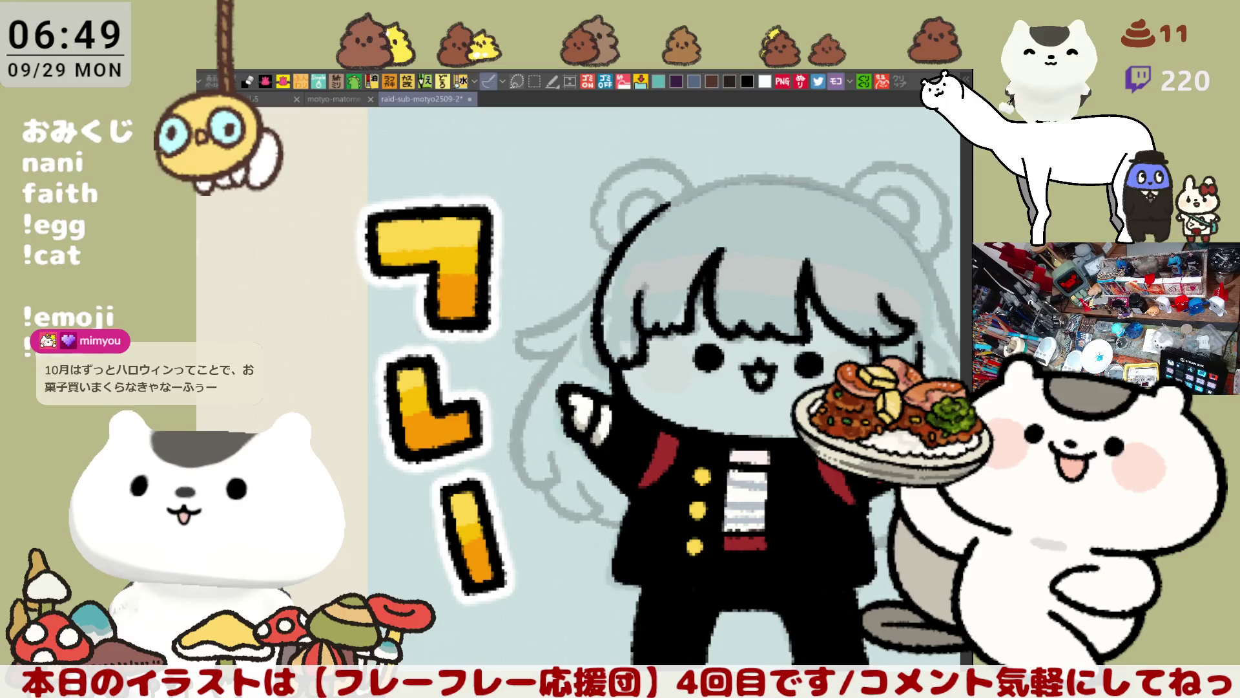
pyautogui.moveTo(679, 581); pyautogui.dragTo(558, 481)
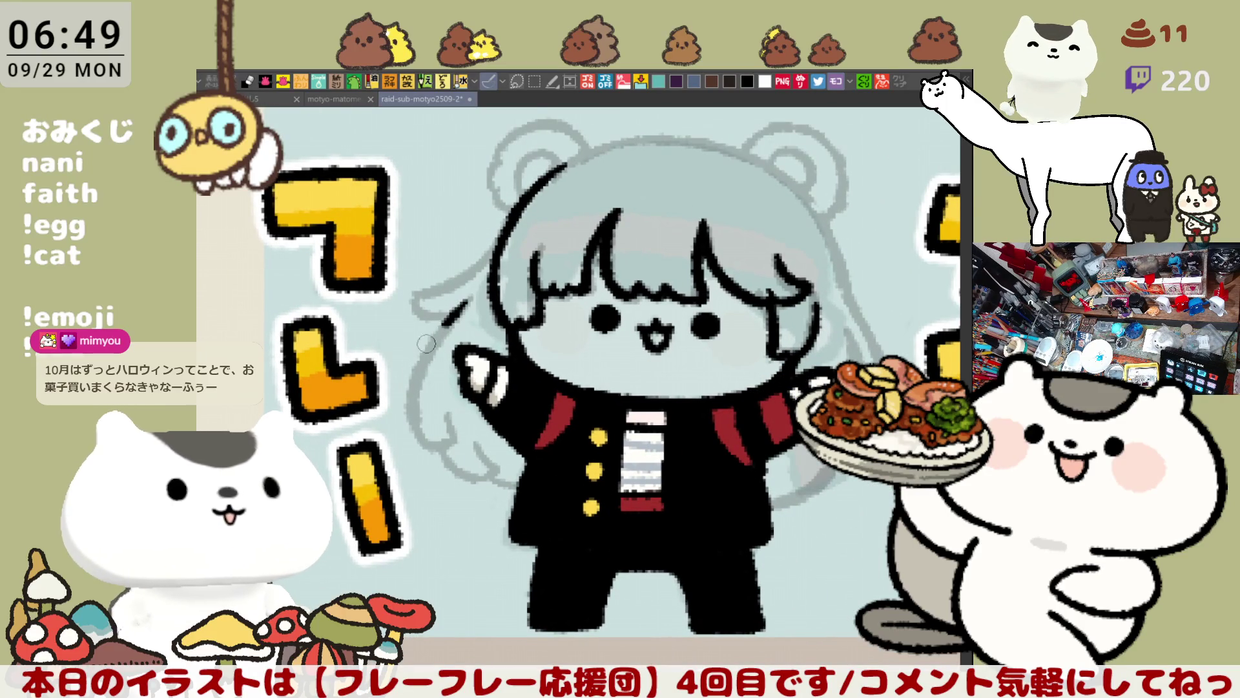
pyautogui.moveTo(466, 298)
pyautogui.mouseDown()
pyautogui.moveTo(420, 352)
pyautogui.moveTo(436, 453)
pyautogui.mouseUp()
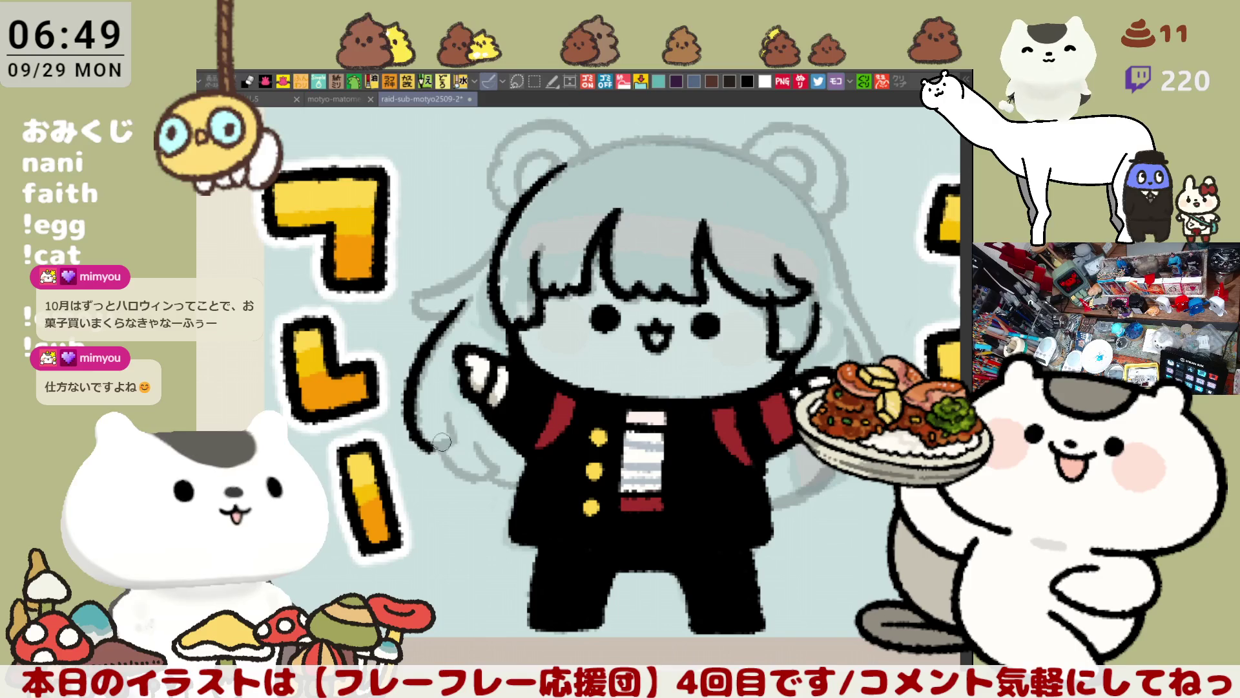
pyautogui.moveTo(421, 434); pyautogui.dragTo(462, 442)
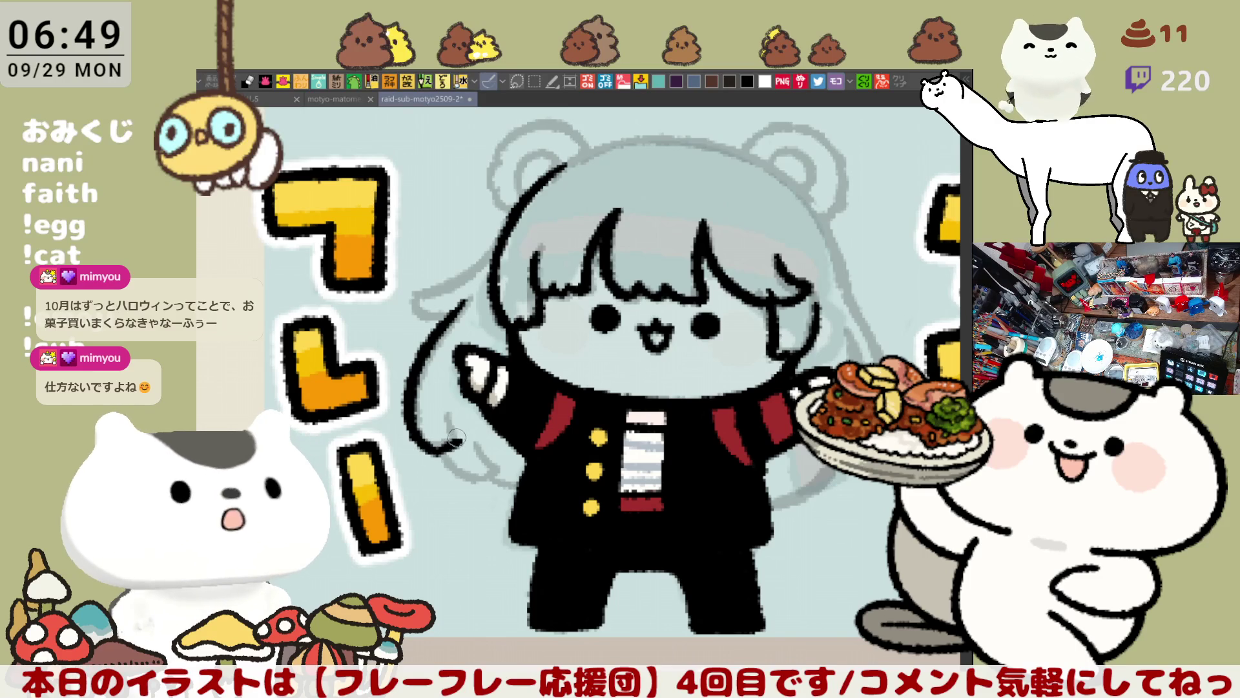
# Add the lower hair outline beside the curl, redrawing it until it fits
pyautogui.moveTo(446, 404); pyautogui.dragTo(478, 485)
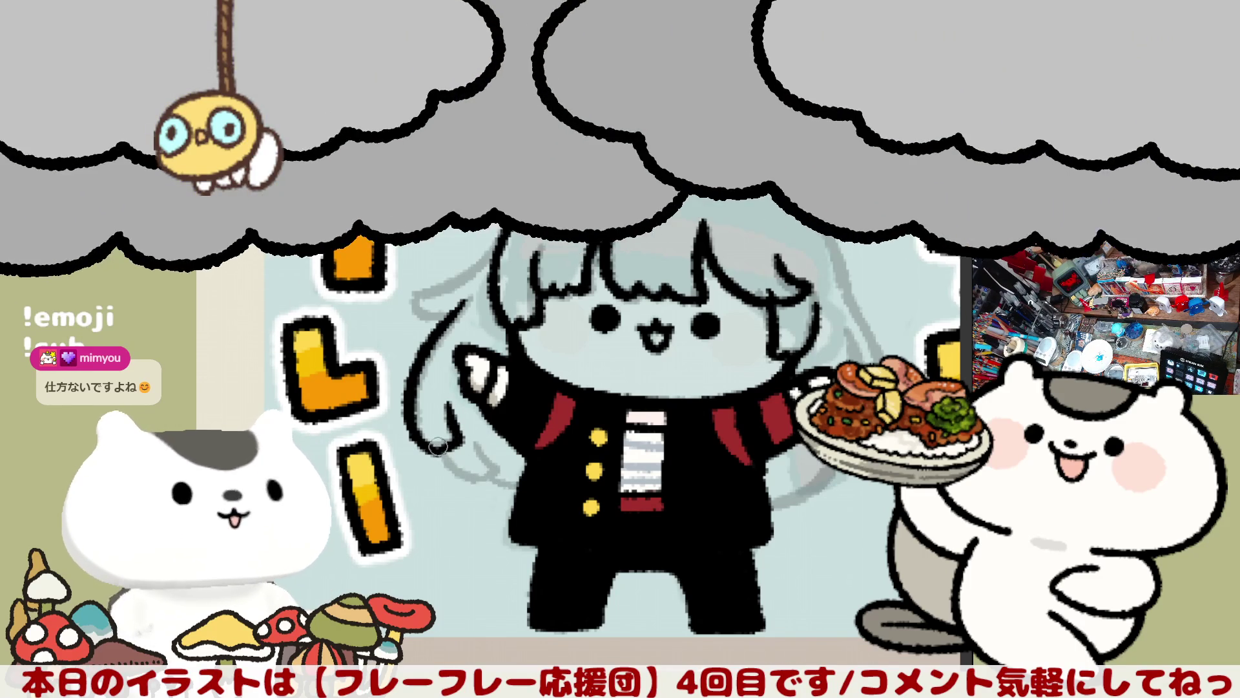
pyautogui.hotkey('ctrl', 'z')
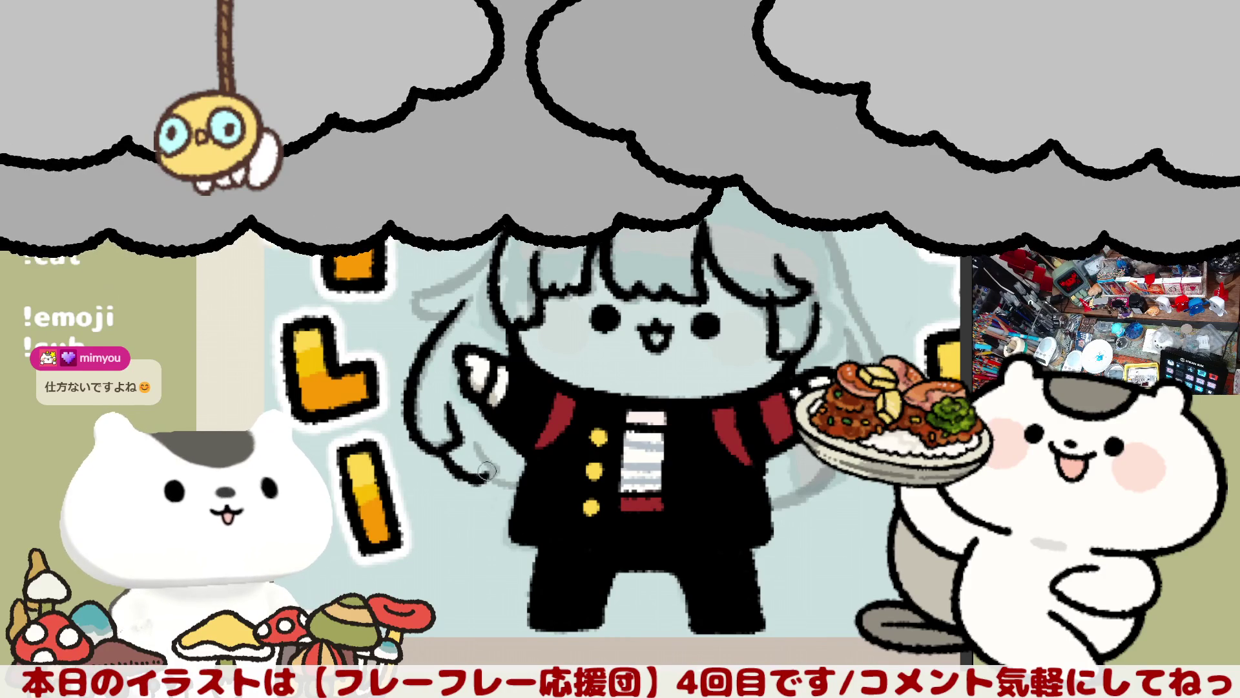
pyautogui.moveTo(438, 443)
pyautogui.mouseDown()
pyautogui.moveTo(481, 484)
pyautogui.moveTo(519, 486)
pyautogui.mouseUp()
pyautogui.hotkey('ctrl', 'z')
pyautogui.moveTo(438, 442); pyautogui.dragTo(465, 482)
pyautogui.hotkey('ctrl', 'z')
pyautogui.moveTo(432, 438)
pyautogui.mouseDown()
pyautogui.moveTo(473, 479)
pyautogui.moveTo(525, 491)
pyautogui.mouseUp()
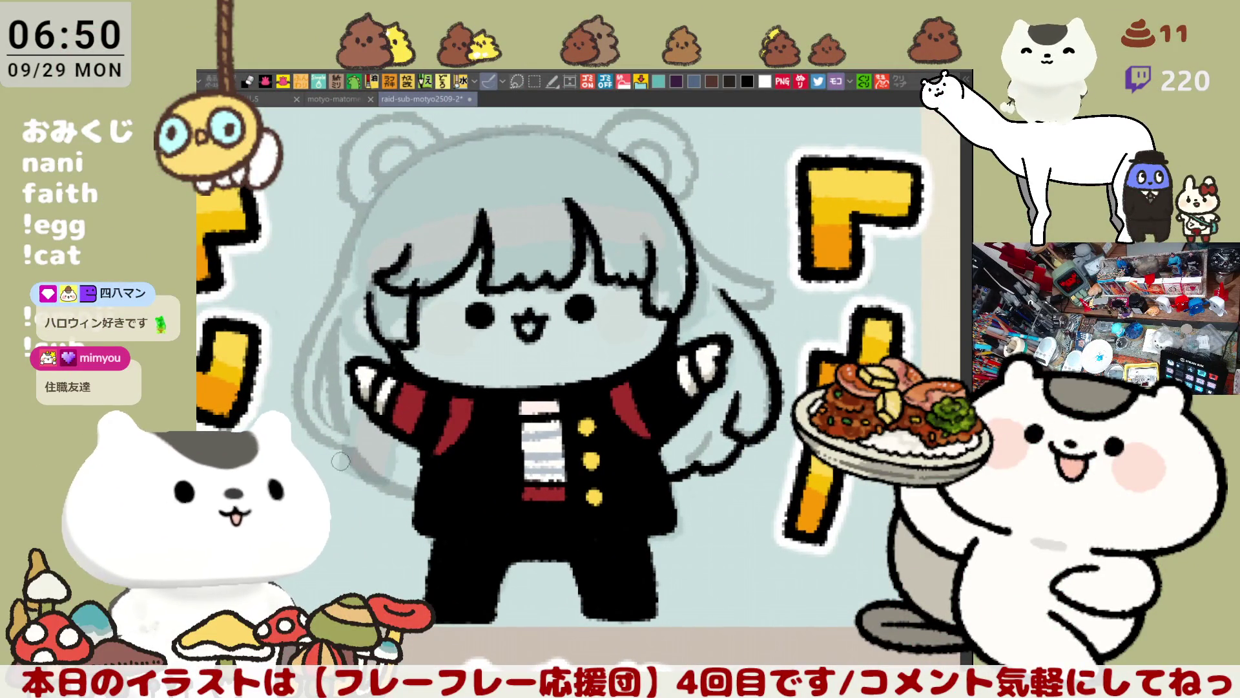
# Ink the lower-left and left hair outlines in black, then capture a video frame into a new canvas
pyautogui.moveTo(346, 440)
pyautogui.mouseDown()
pyautogui.moveTo(391, 495)
pyautogui.moveTo(430, 502)
pyautogui.mouseUp()
pyautogui.moveTo(336, 328); pyautogui.dragTo(352, 431)
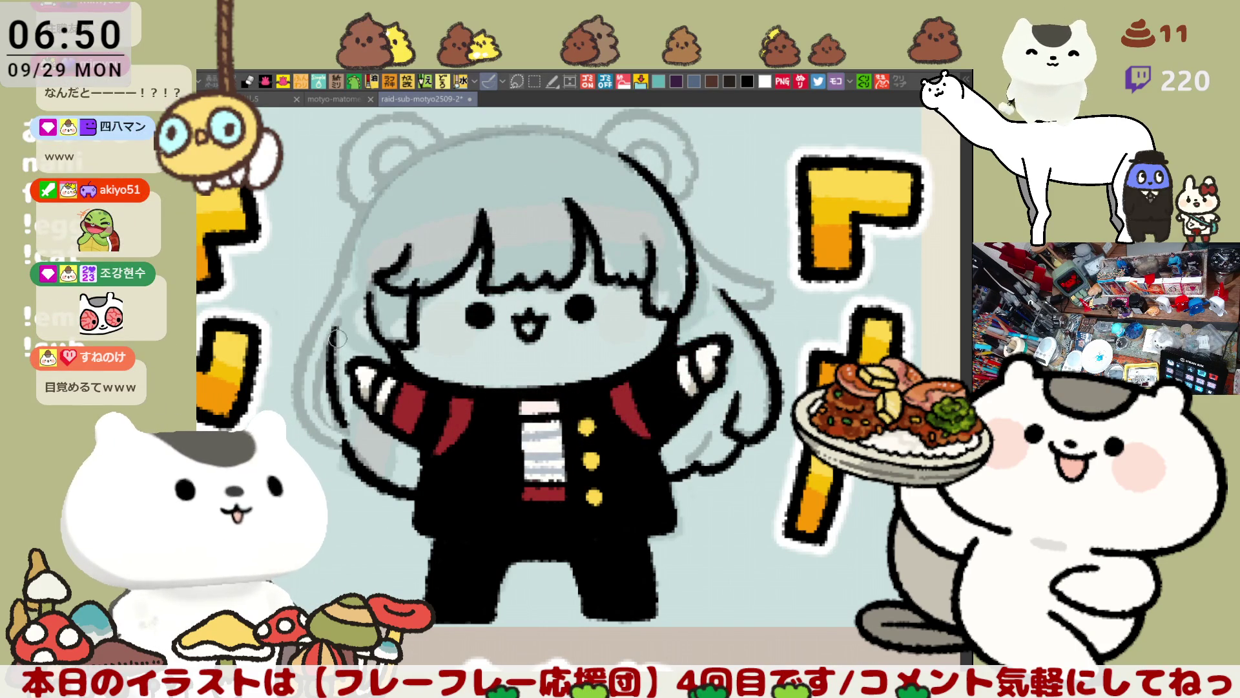
pyautogui.moveTo(337, 323); pyautogui.dragTo(349, 426)
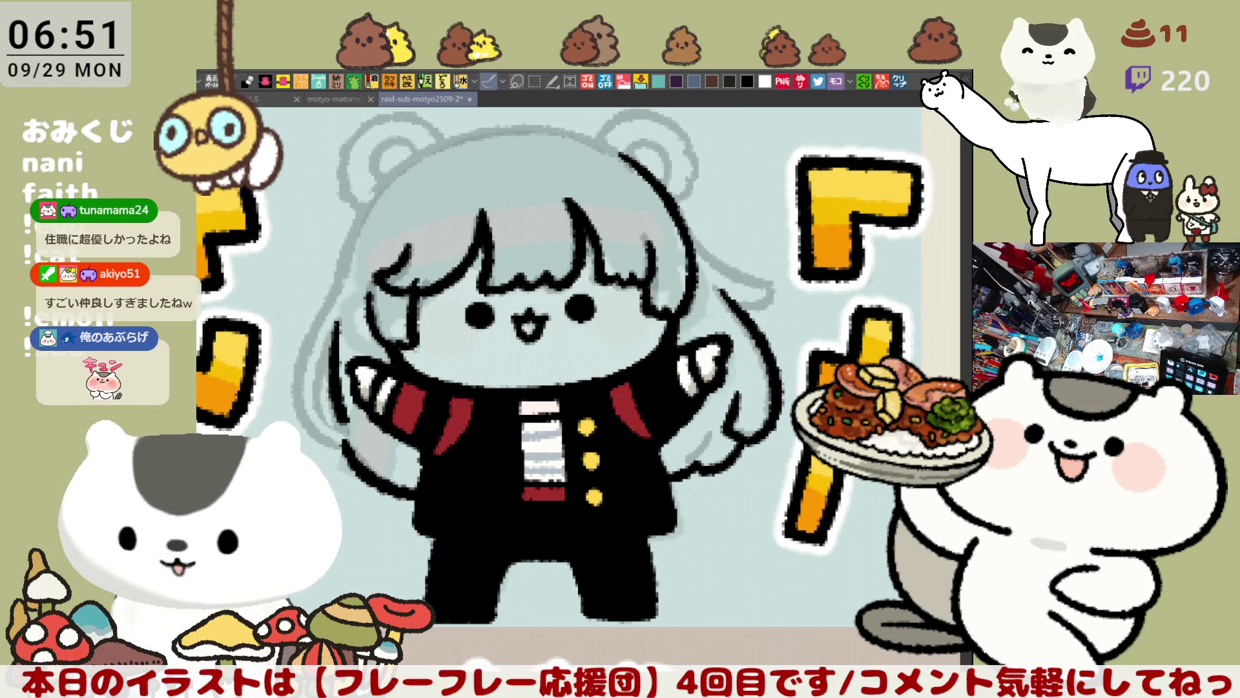
pyautogui.click(901, 82)
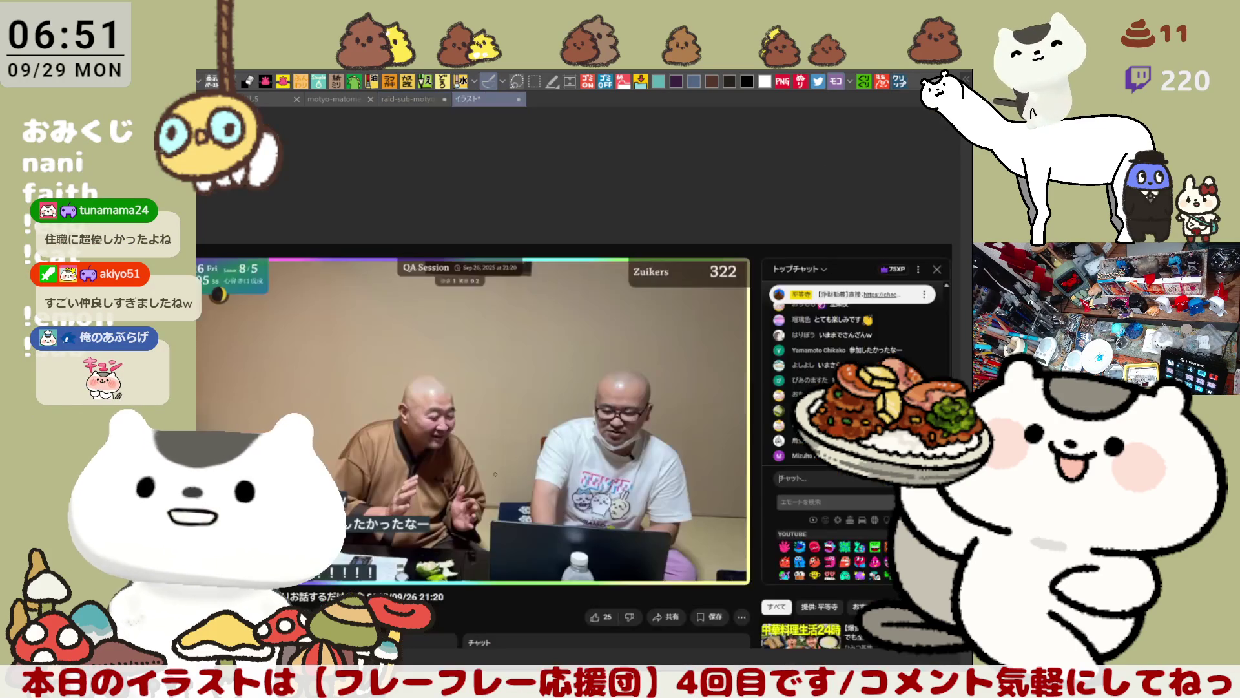
# Paste a cleaner QA Session screenshot, zoom in, and draw a red arrow down at the right man
pyautogui.scroll(1, 487, 480)
pyautogui.moveTo(487, 479)
pyautogui.mouseDown()
pyautogui.moveTo(547, 406)
pyautogui.moveTo(557, 436)
pyautogui.mouseUp()
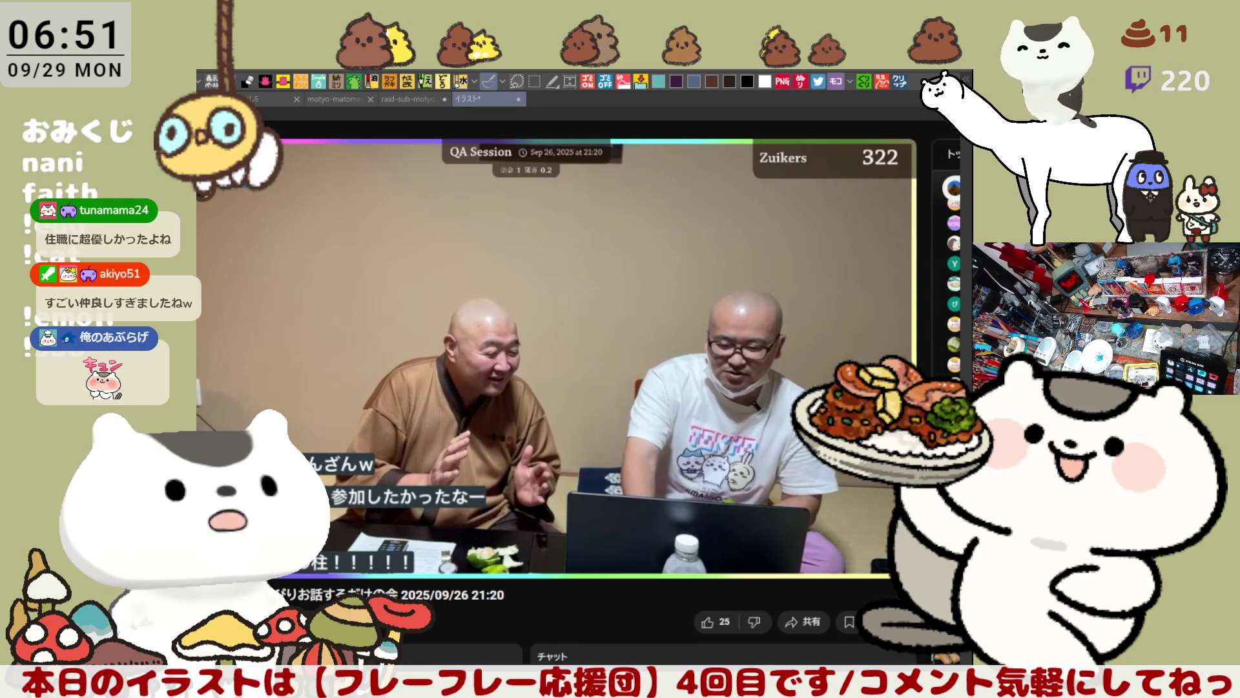
pyautogui.moveTo(506, 411); pyautogui.dragTo(545, 332)
pyautogui.hotkey('ctrl', 'v')
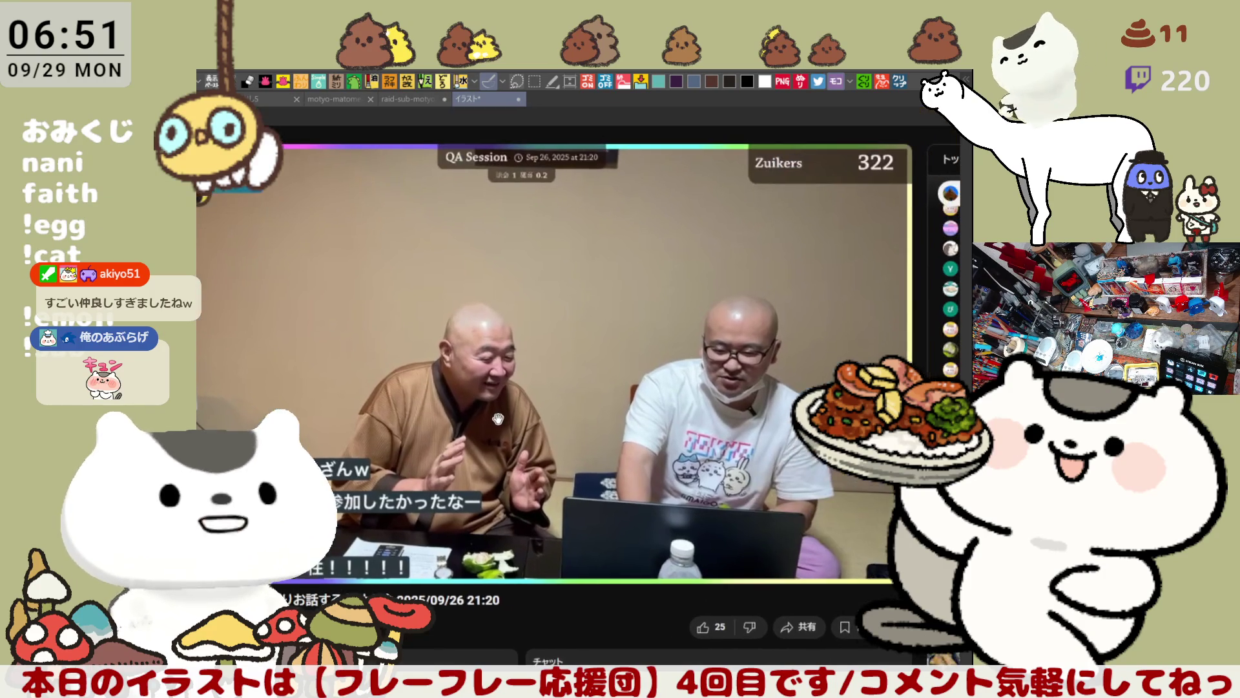
pyautogui.scroll(1, 535, 374)
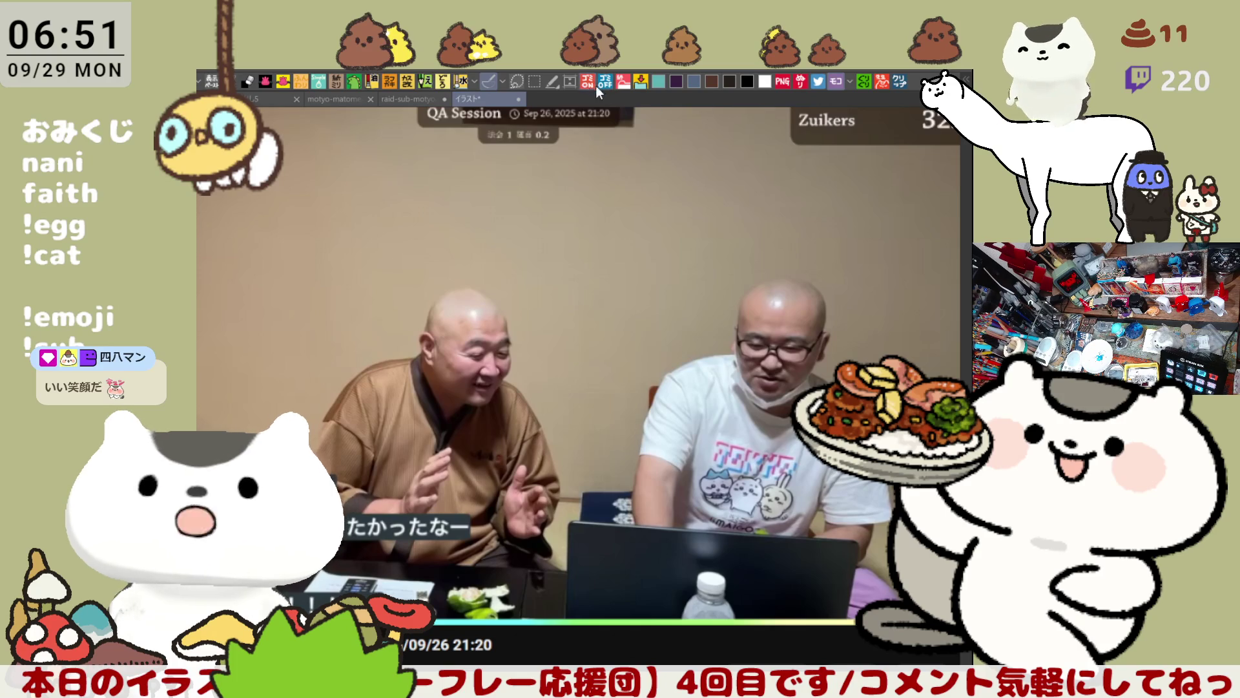
pyautogui.moveTo(766, 215)
pyautogui.mouseDown()
pyautogui.moveTo(768, 259)
pyautogui.moveTo(784, 245)
pyautogui.mouseUp()
# Write じゅうしょく in red above the arrow over the right man
pyautogui.moveTo(722, 185); pyautogui.dragTo(741, 197)
pyautogui.moveTo(736, 185); pyautogui.dragTo(737, 190)
pyautogui.moveTo(740, 187); pyautogui.dragTo(771, 193)
pyautogui.moveTo(761, 185)
pyautogui.mouseDown()
pyautogui.moveTo(765, 205)
pyautogui.moveTo(792, 190)
pyautogui.mouseUp()
pyautogui.moveTo(812, 192)
pyautogui.mouseDown()
pyautogui.moveTo(828, 215)
pyautogui.moveTo(842, 210)
pyautogui.mouseUp()
pyautogui.moveTo(838, 203)
pyautogui.mouseDown()
pyautogui.moveTo(833, 220)
pyautogui.moveTo(874, 228)
pyautogui.mouseUp()
# Write the right man's surname in red above じゅうしょく
pyautogui.moveTo(748, 144); pyautogui.dragTo(743, 152)
pyautogui.moveTo(757, 142); pyautogui.dragTo(740, 163)
pyautogui.moveTo(752, 152)
pyautogui.mouseDown()
pyautogui.moveTo(774, 162)
pyautogui.moveTo(746, 172)
pyautogui.mouseUp()
pyautogui.moveTo(747, 160); pyautogui.dragTo(767, 170)
pyautogui.moveTo(747, 171); pyautogui.dragTo(780, 173)
pyautogui.moveTo(780, 160); pyautogui.dragTo(801, 172)
pyautogui.moveTo(780, 173); pyautogui.dragTo(800, 173)
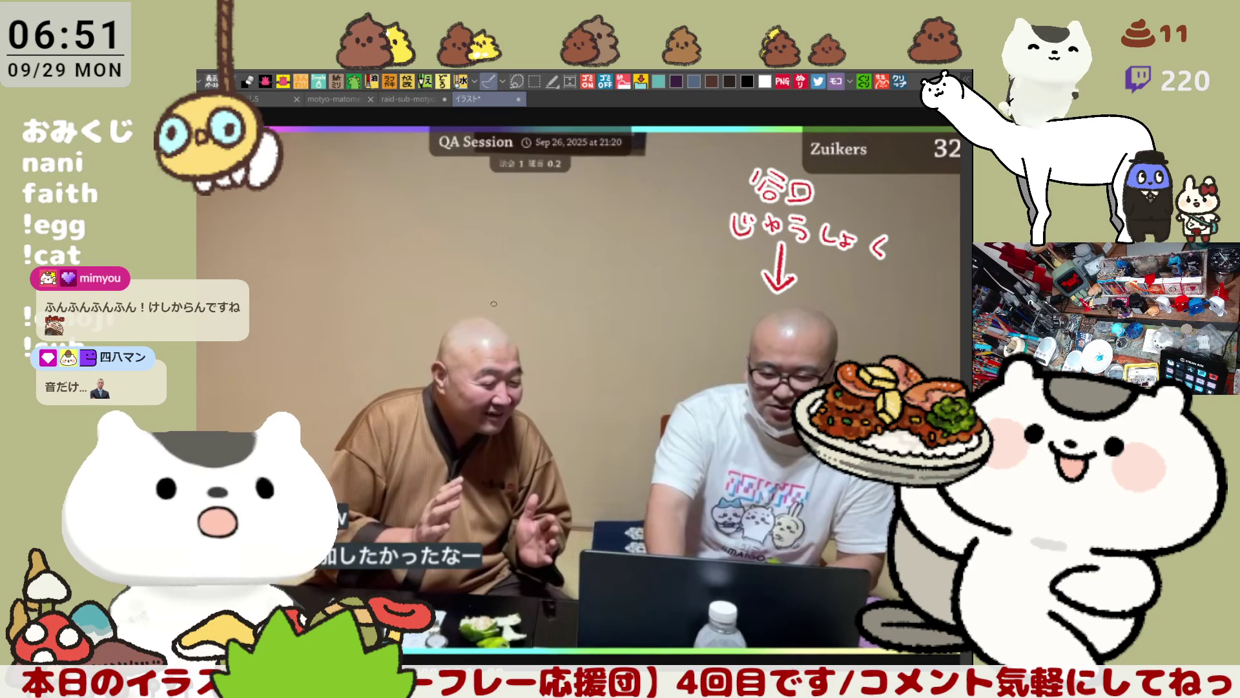
# Write the left man's nickname in red above his head
pyautogui.moveTo(410, 256)
pyautogui.mouseDown()
pyautogui.moveTo(438, 256)
pyautogui.moveTo(432, 285)
pyautogui.moveTo(456, 267)
pyautogui.mouseUp()
pyautogui.moveTo(447, 260); pyautogui.dragTo(446, 289)
pyautogui.moveTo(445, 274); pyautogui.dragTo(437, 286)
pyautogui.moveTo(449, 274)
pyautogui.mouseDown()
pyautogui.moveTo(456, 284)
pyautogui.moveTo(484, 268)
pyautogui.moveTo(478, 290)
pyautogui.moveTo(517, 289)
pyautogui.mouseUp()
pyautogui.moveTo(506, 278)
pyautogui.mouseDown()
pyautogui.moveTo(510, 298)
pyautogui.moveTo(561, 292)
pyautogui.mouseUp()
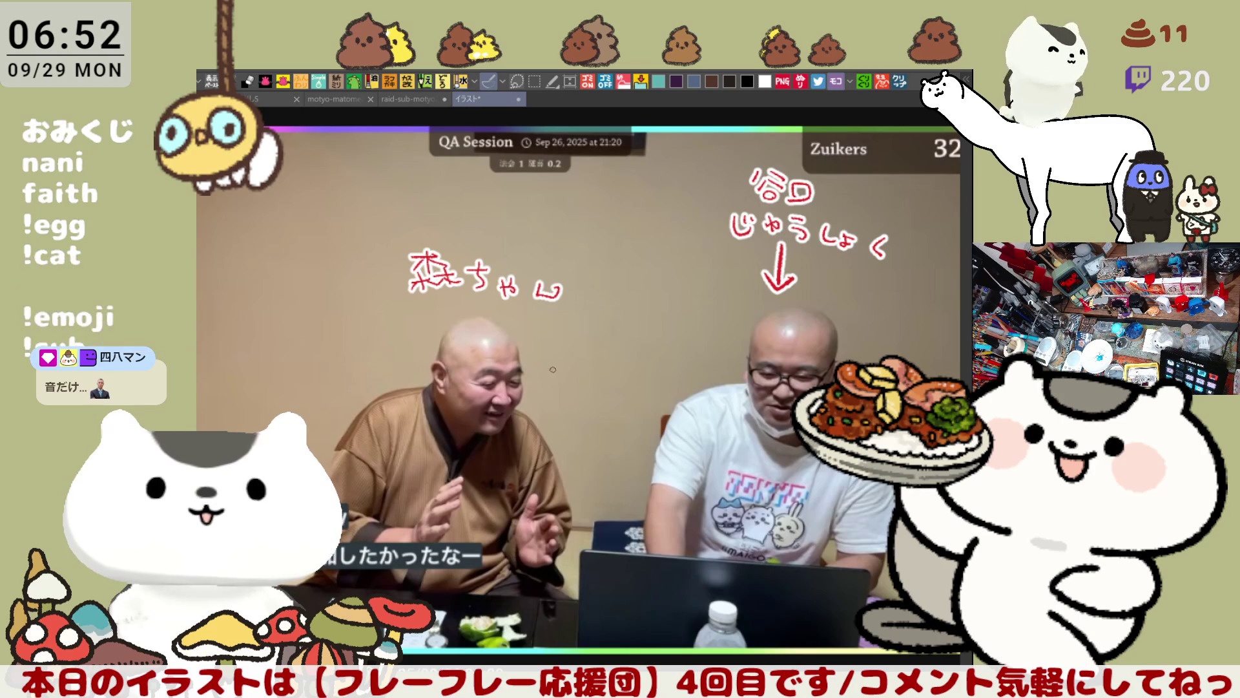
# Draw a red speech oval with strokes beside the left man, then undo it
pyautogui.moveTo(545, 364)
pyautogui.mouseDown()
pyautogui.moveTo(646, 362)
pyautogui.moveTo(588, 448)
pyautogui.moveTo(552, 398)
pyautogui.mouseUp()
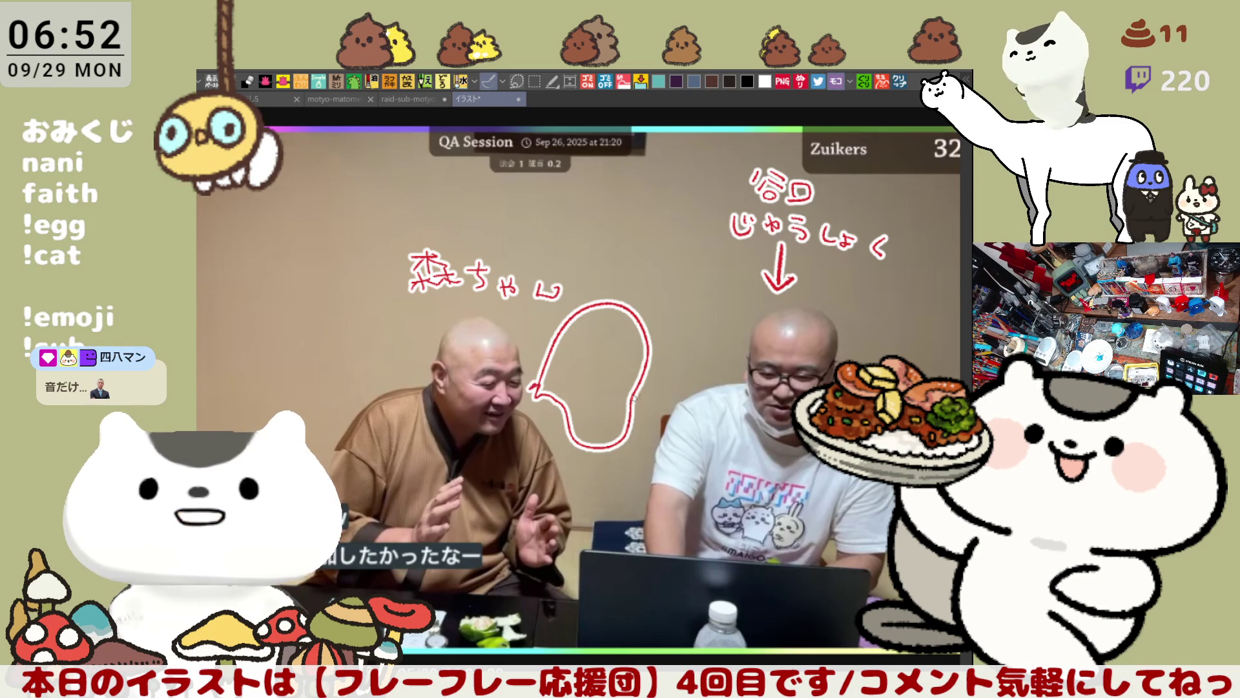
pyautogui.hotkey('ctrl', 'z')
pyautogui.moveTo(550, 365)
pyautogui.mouseDown()
pyautogui.moveTo(611, 431)
pyautogui.moveTo(636, 323)
pyautogui.moveTo(567, 323)
pyautogui.moveTo(554, 364)
pyautogui.mouseUp()
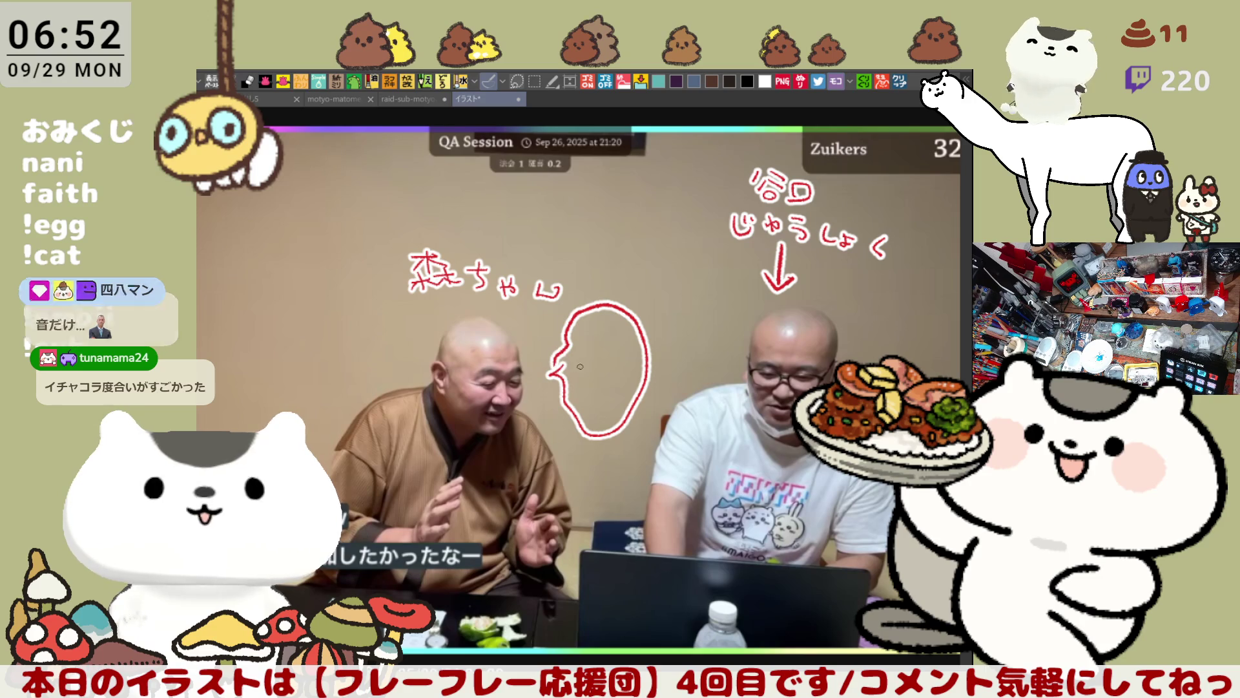
pyautogui.moveTo(611, 318); pyautogui.dragTo(614, 397)
pyautogui.moveTo(593, 323); pyautogui.dragTo(597, 356)
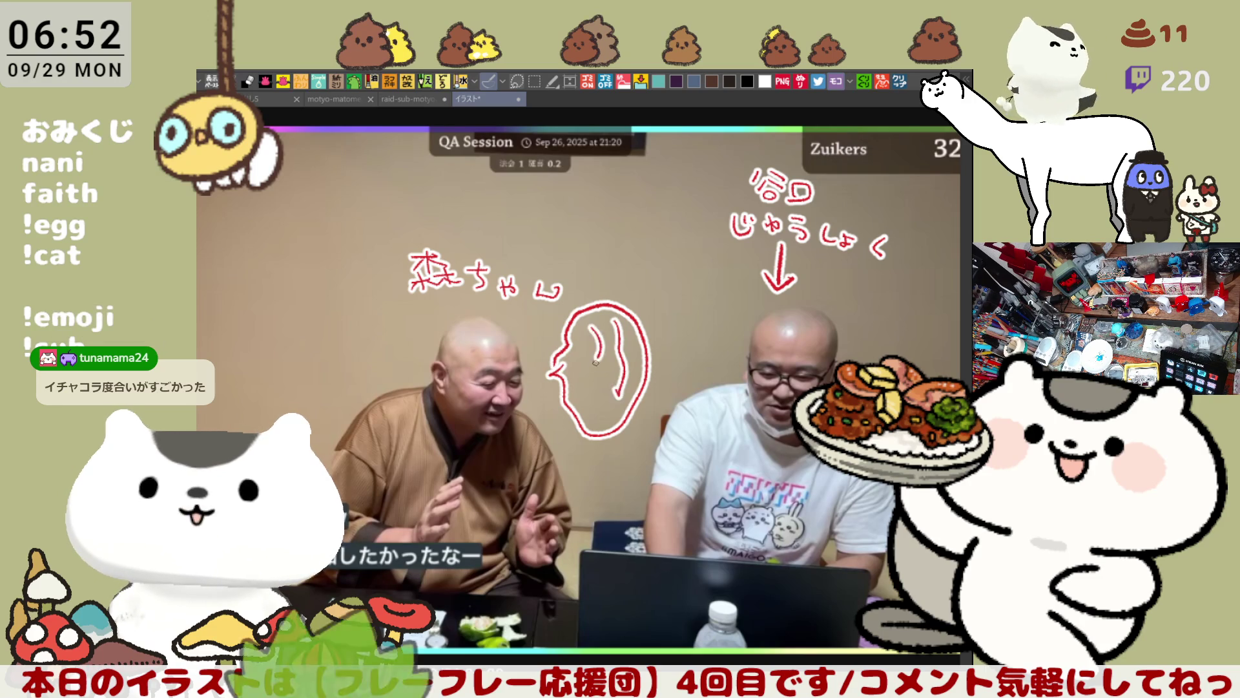
pyautogui.hotkey('ctrl', 'z')
pyautogui.hotkey('ctrl', 'z')
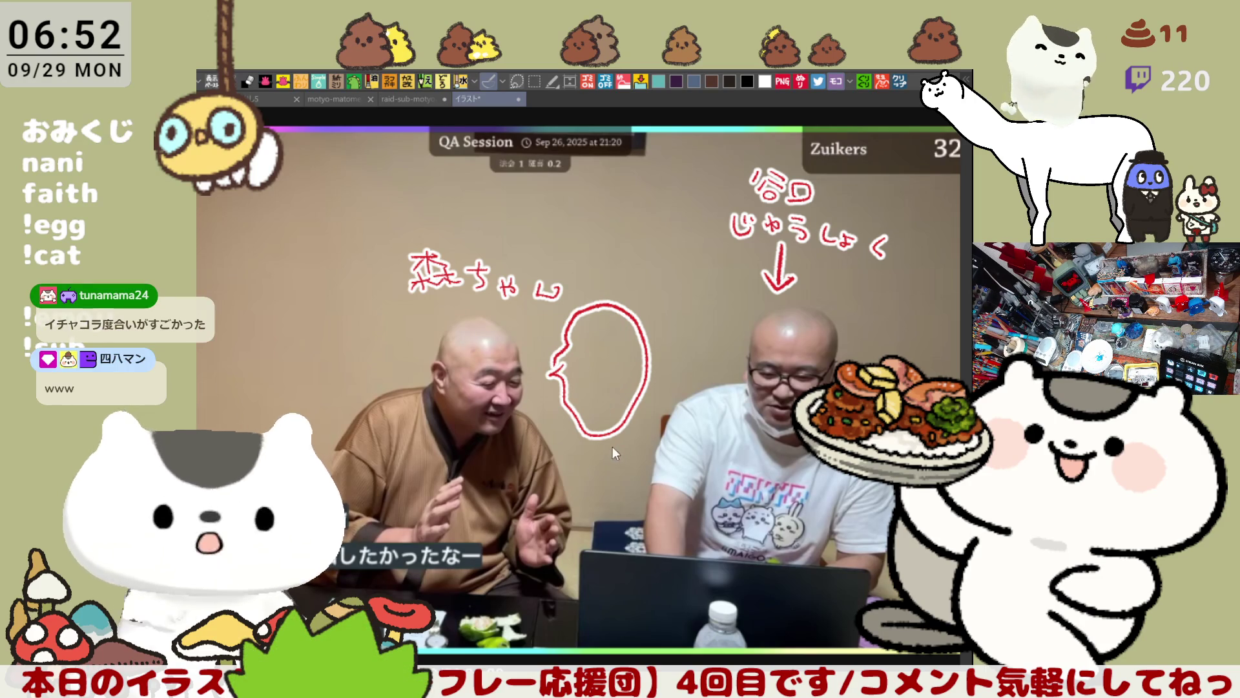
pyautogui.hotkey('ctrl', 'z')
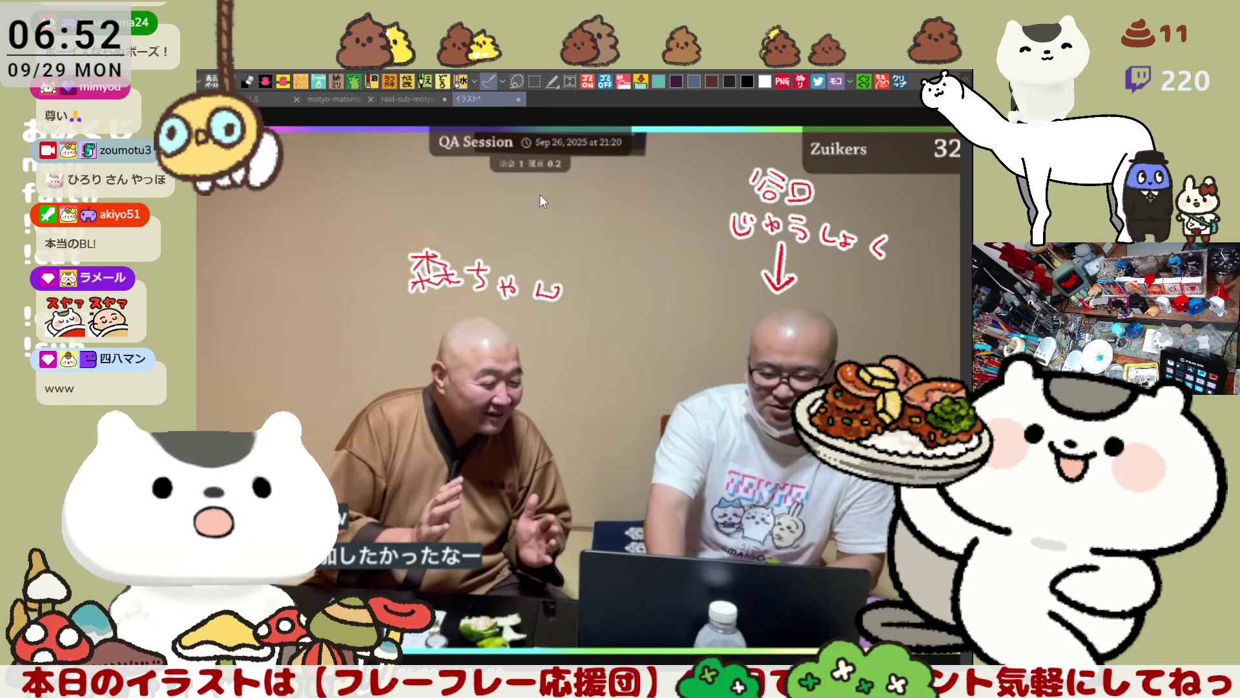
pyautogui.hotkey('ctrl', 'shift', 'Tab')
pyautogui.scroll(2, 625, 416)
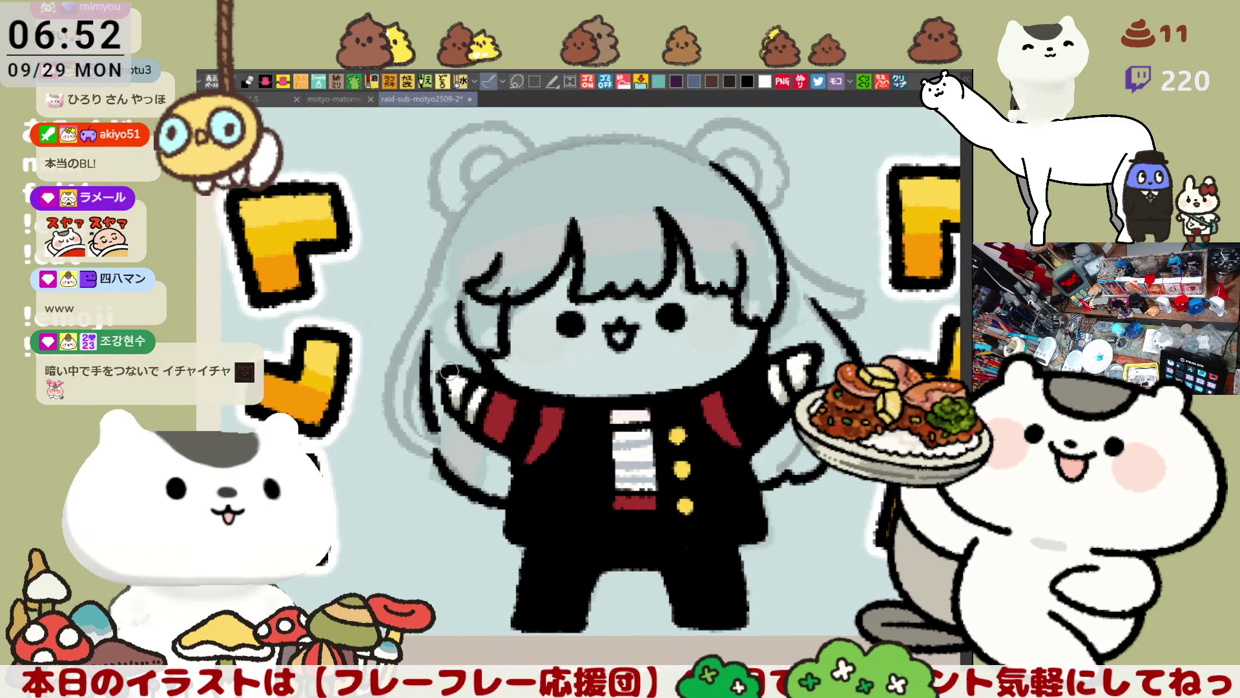
# Erase the old black line left of the arm and retry redrawing the hair line
pyautogui.moveTo(425, 336)
pyautogui.mouseDown()
pyautogui.moveTo(430, 439)
pyautogui.moveTo(434, 406)
pyautogui.mouseUp()
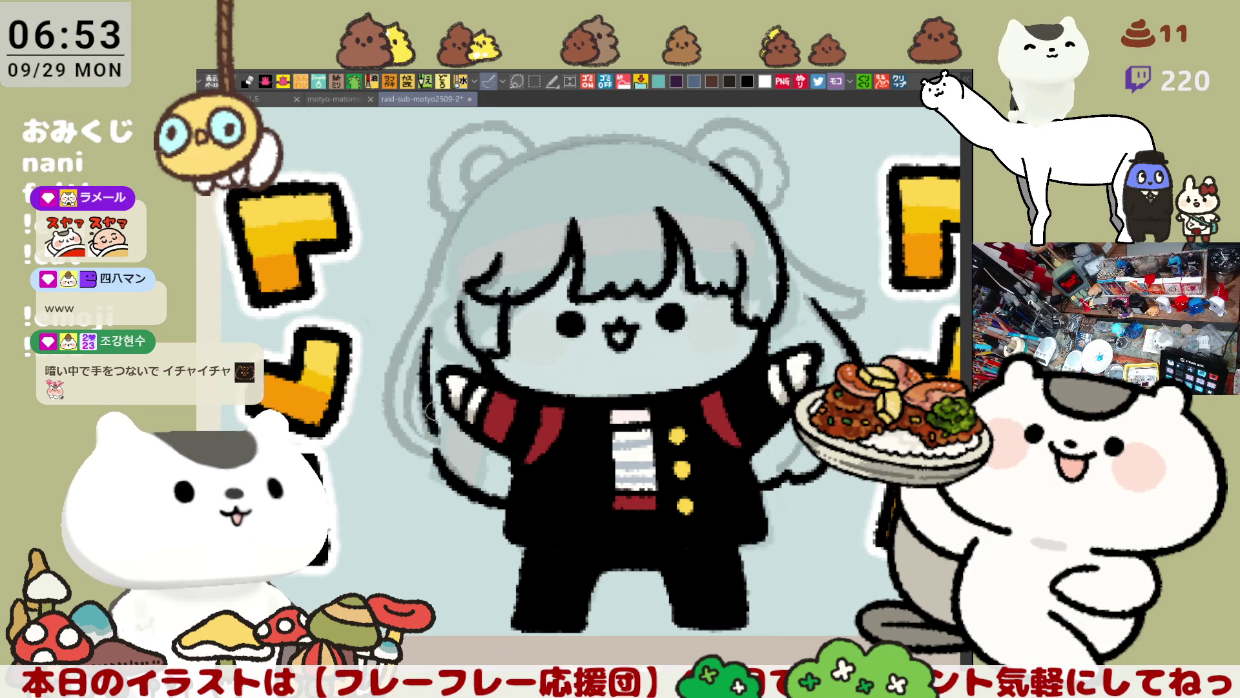
pyautogui.moveTo(433, 331); pyautogui.dragTo(429, 441)
pyautogui.hotkey('ctrl', 'z')
pyautogui.moveTo(428, 326); pyautogui.dragTo(430, 432)
pyautogui.hotkey('ctrl', 'z')
pyautogui.moveTo(428, 327); pyautogui.dragTo(429, 441)
pyautogui.hotkey('ctrl', 'z')
pyautogui.moveTo(426, 323)
pyautogui.mouseDown()
pyautogui.moveTo(426, 438)
pyautogui.moveTo(420, 414)
pyautogui.moveTo(417, 433)
pyautogui.mouseUp()
pyautogui.hotkey('ctrl', 'z')
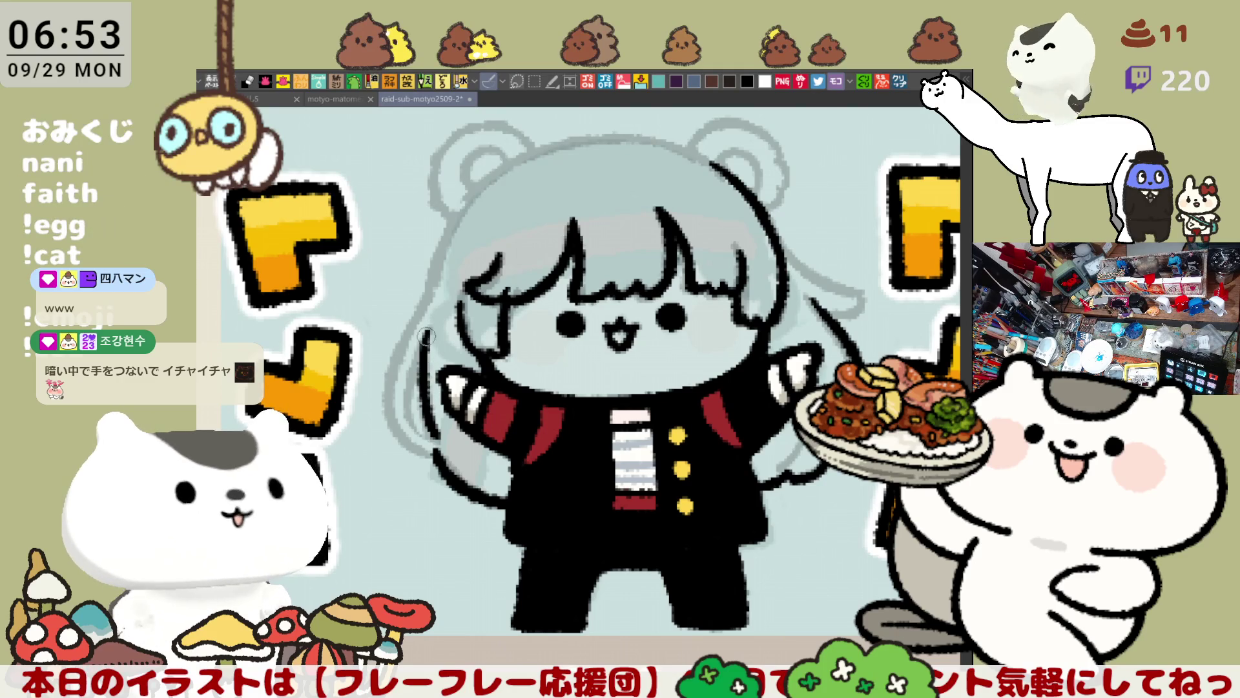
# Add and retry dark outline strokes further down the left hair, undoing the last
pyautogui.moveTo(397, 359); pyautogui.dragTo(391, 412)
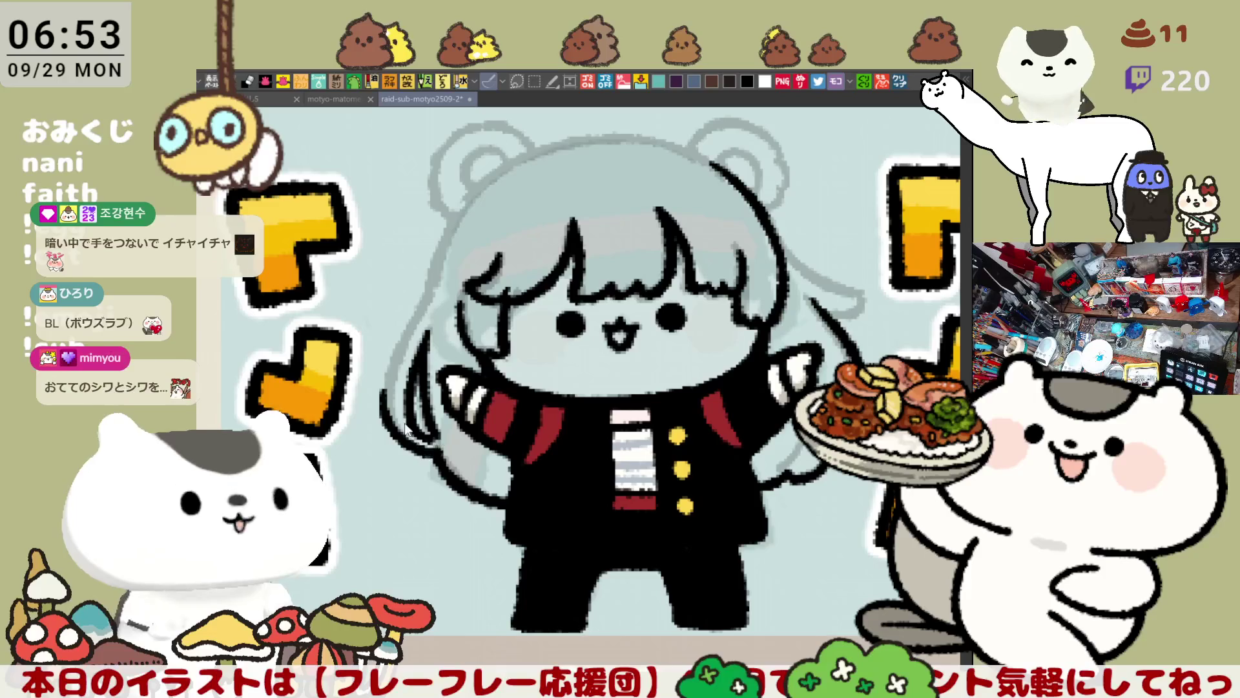
pyautogui.moveTo(405, 451); pyautogui.dragTo(425, 438)
pyautogui.moveTo(388, 394); pyautogui.dragTo(439, 462)
pyautogui.moveTo(407, 339); pyautogui.dragTo(388, 416)
pyautogui.hotkey('ctrl', 'z')
pyautogui.moveTo(420, 310); pyautogui.dragTo(384, 414)
pyautogui.hotkey('ctrl', 'z')
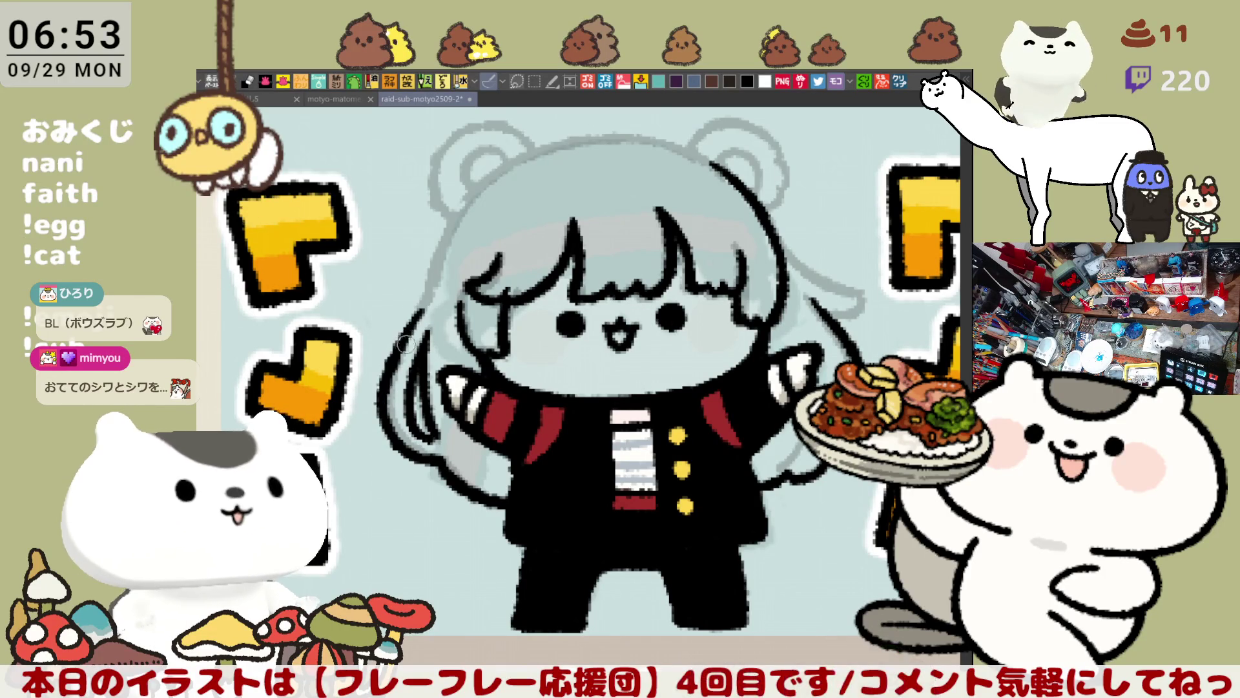
pyautogui.moveTo(423, 298); pyautogui.dragTo(381, 414)
pyautogui.hotkey('ctrl', 'z')
pyautogui.hotkey('ctrl', 'z')
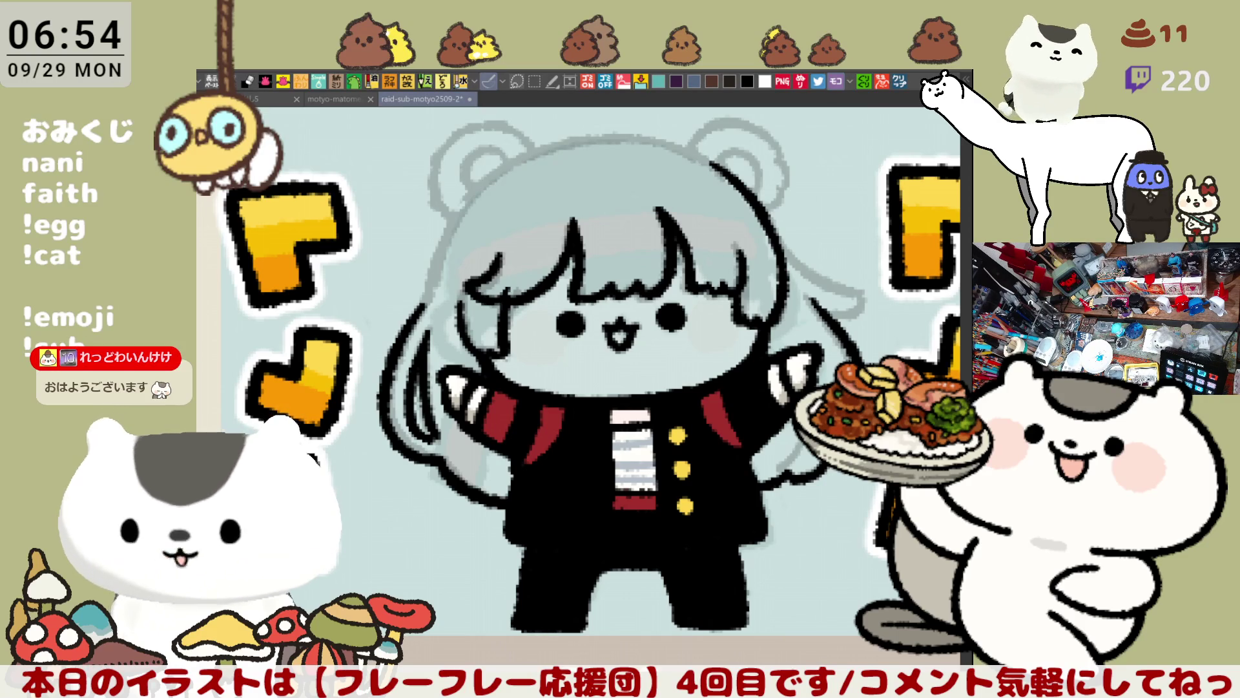
# Create a new canvas from the copied Koyasan Memorial Service video frame
pyautogui.click(896, 85)
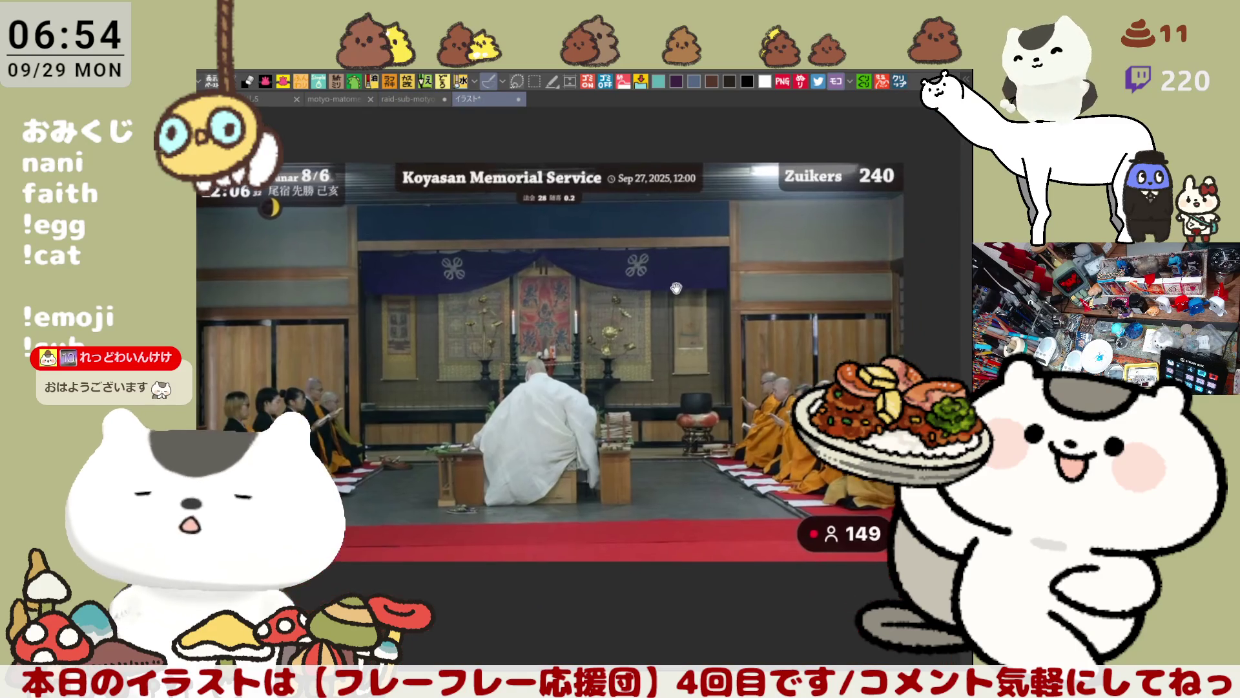
# Zoom out on the memorial-service screenshot and go back to the raid-sub-motyo2509-2 drawing
pyautogui.scroll(-2, 565, 376)
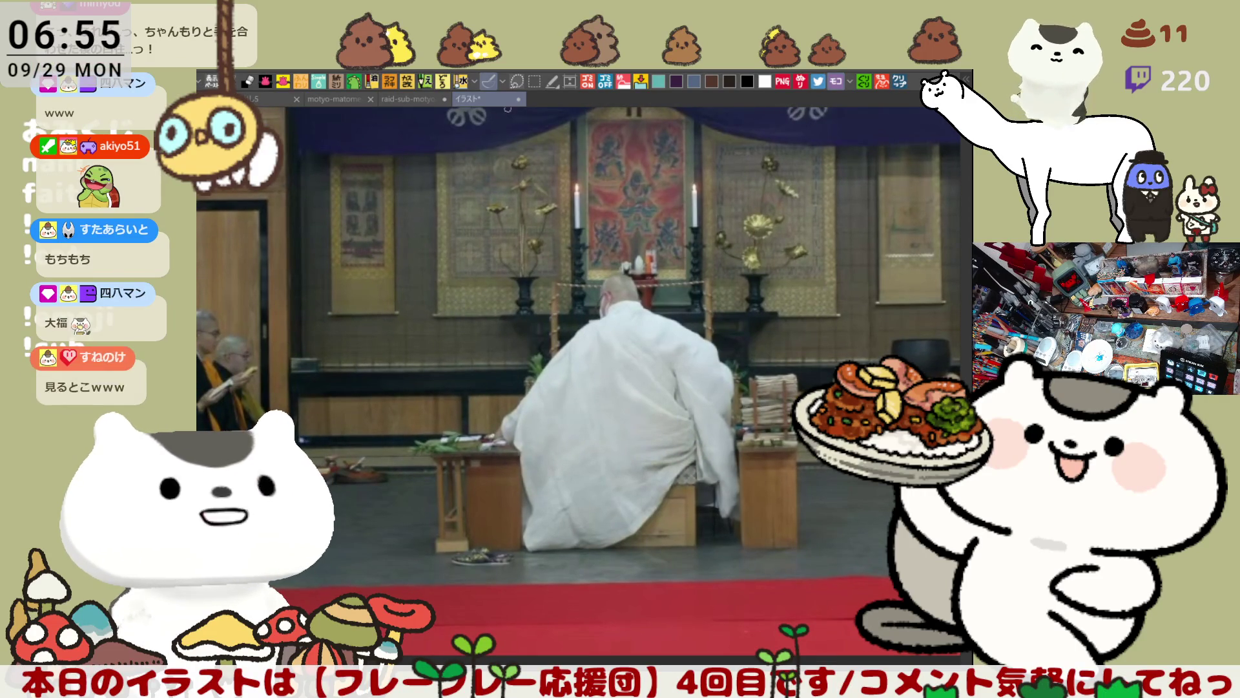
pyautogui.hotkey('ctrl', 'shift', 'Tab')
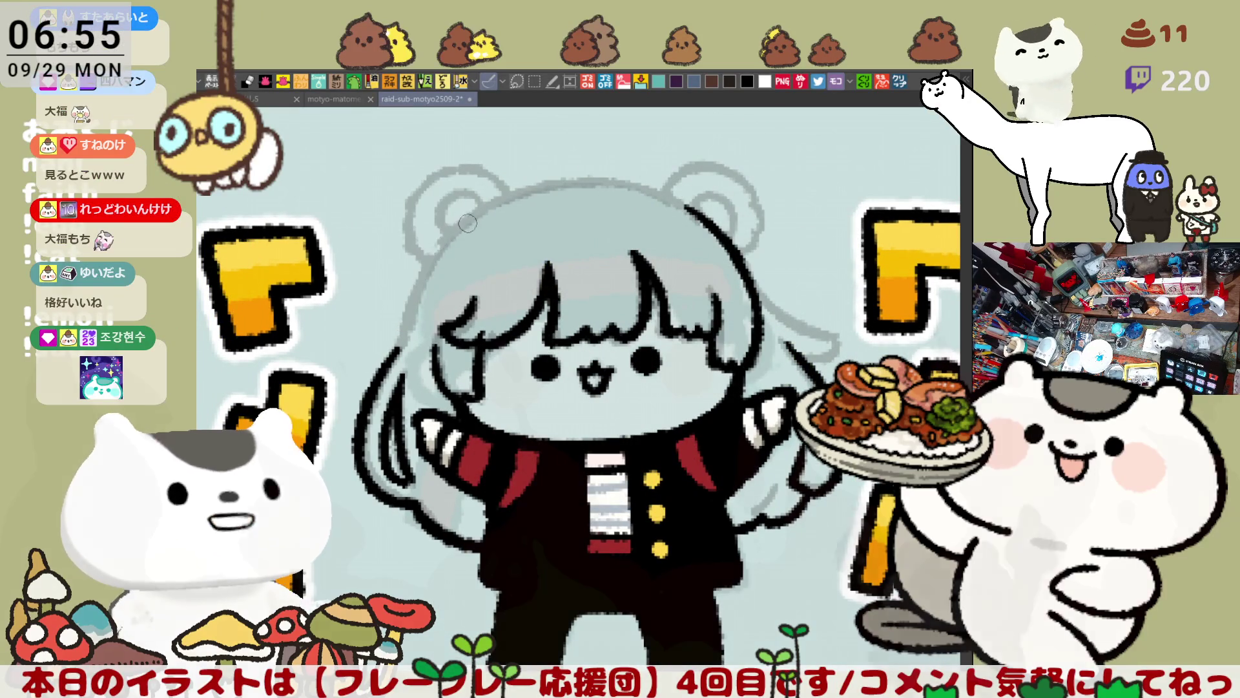
# Ink the head's left outline as a long curve with the canvas rotated, retrying several times
pyautogui.moveTo(469, 223); pyautogui.dragTo(412, 319)
pyautogui.hotkey('ctrl', 'z')
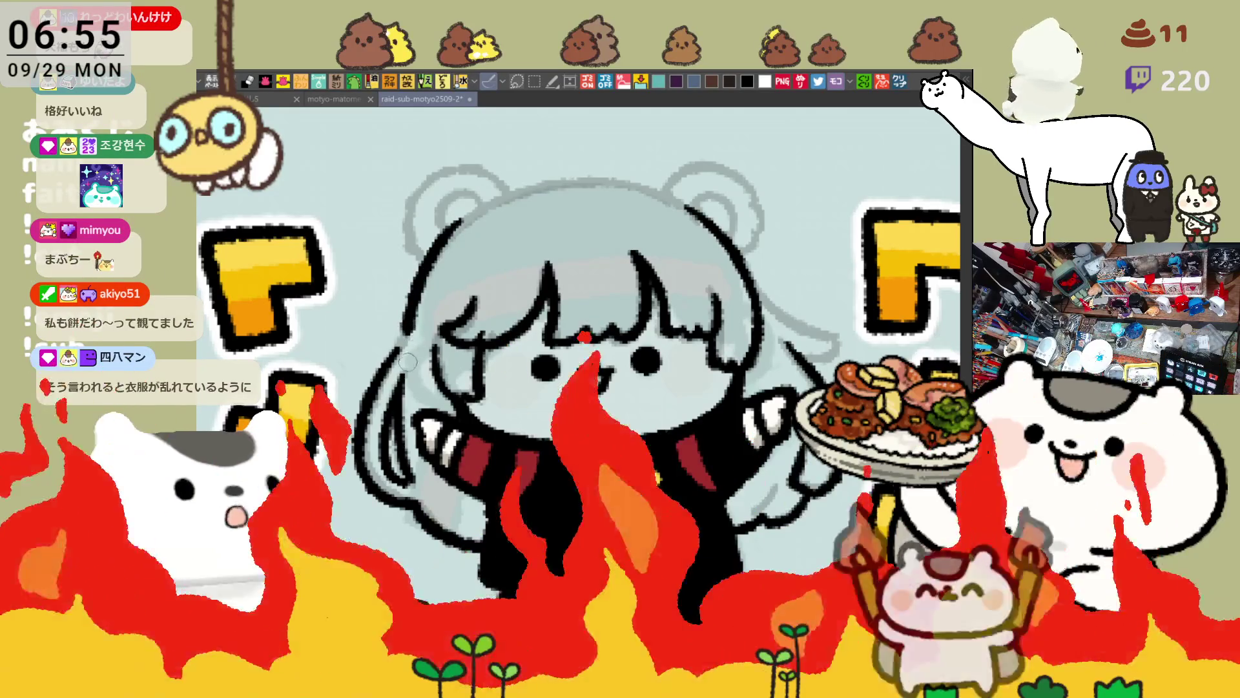
pyautogui.moveTo(461, 218); pyautogui.dragTo(420, 323)
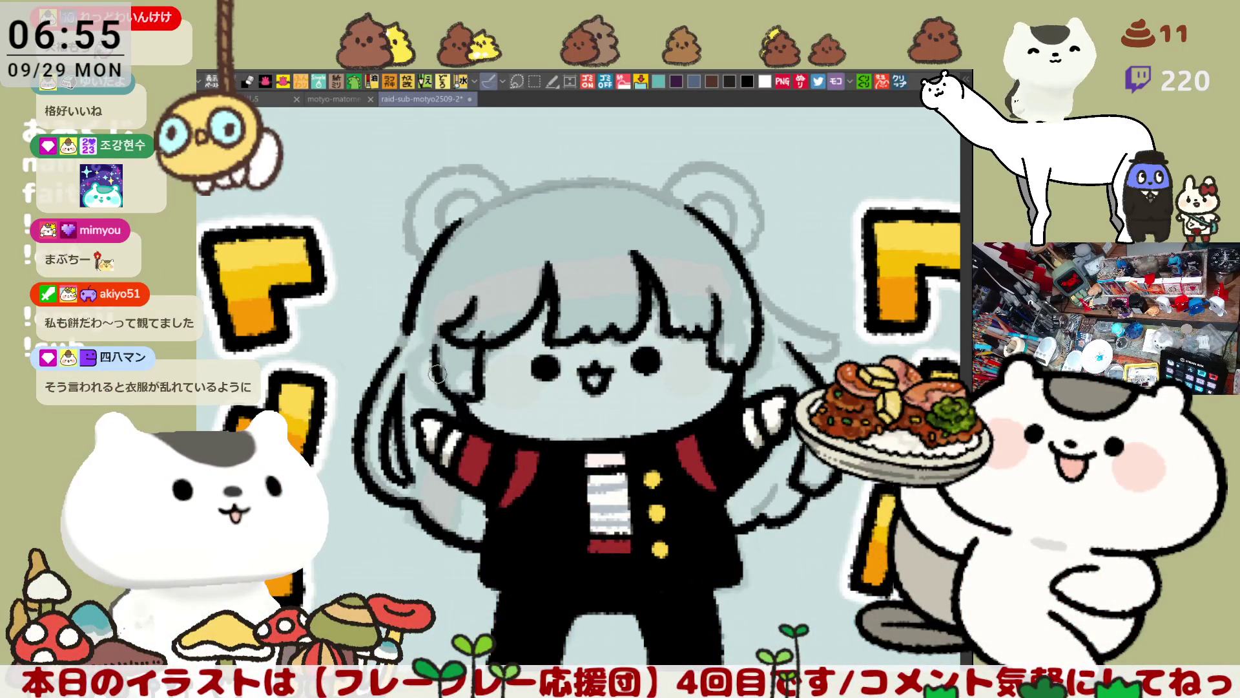
pyautogui.moveTo(591, 209); pyautogui.dragTo(458, 256)
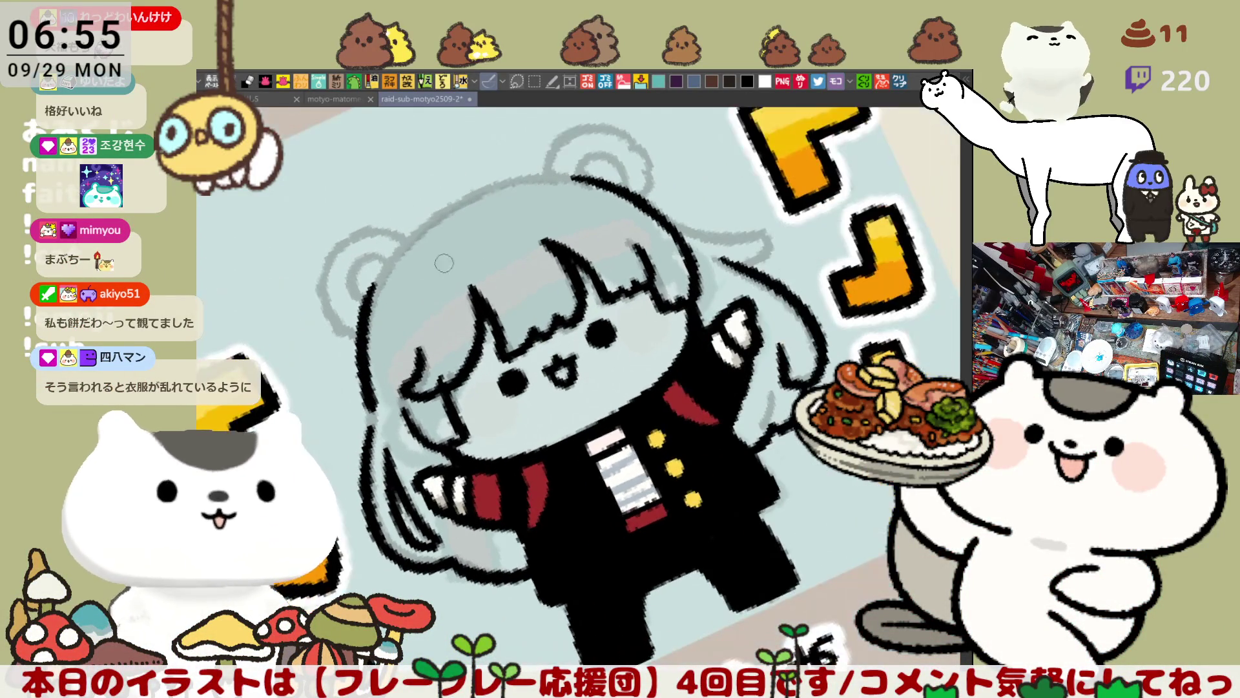
pyautogui.hotkey('ctrl', 'z')
pyautogui.moveTo(385, 276); pyautogui.dragTo(373, 366)
pyautogui.hotkey('ctrl', 'z')
pyautogui.moveTo(385, 257); pyautogui.dragTo(368, 405)
pyautogui.hotkey('ctrl', 'z')
pyautogui.moveTo(383, 256); pyautogui.dragTo(367, 403)
pyautogui.hotkey('ctrl', 'z')
pyautogui.moveTo(384, 258); pyautogui.dragTo(367, 396)
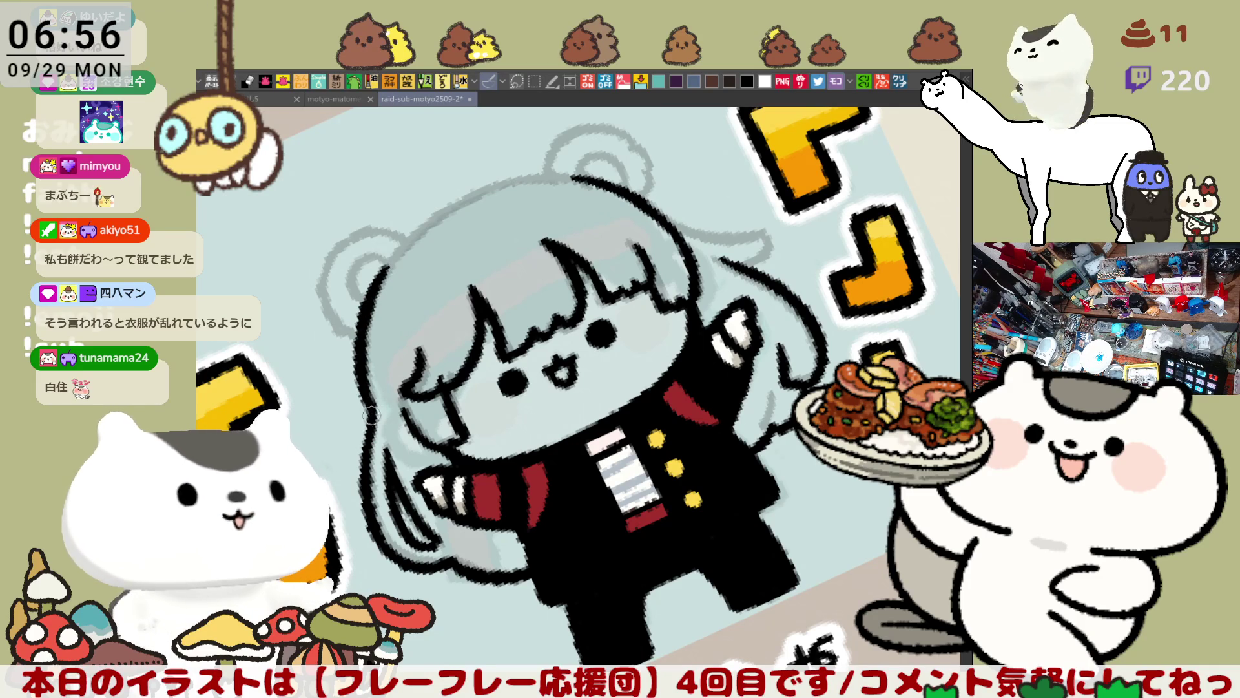
# Level the view and ink the outline up the hair's left edge in three strokes
pyautogui.moveTo(387, 383)
pyautogui.mouseDown()
pyautogui.moveTo(531, 378)
pyautogui.moveTo(523, 426)
pyautogui.moveTo(581, 401)
pyautogui.moveTo(620, 361)
pyautogui.mouseUp()
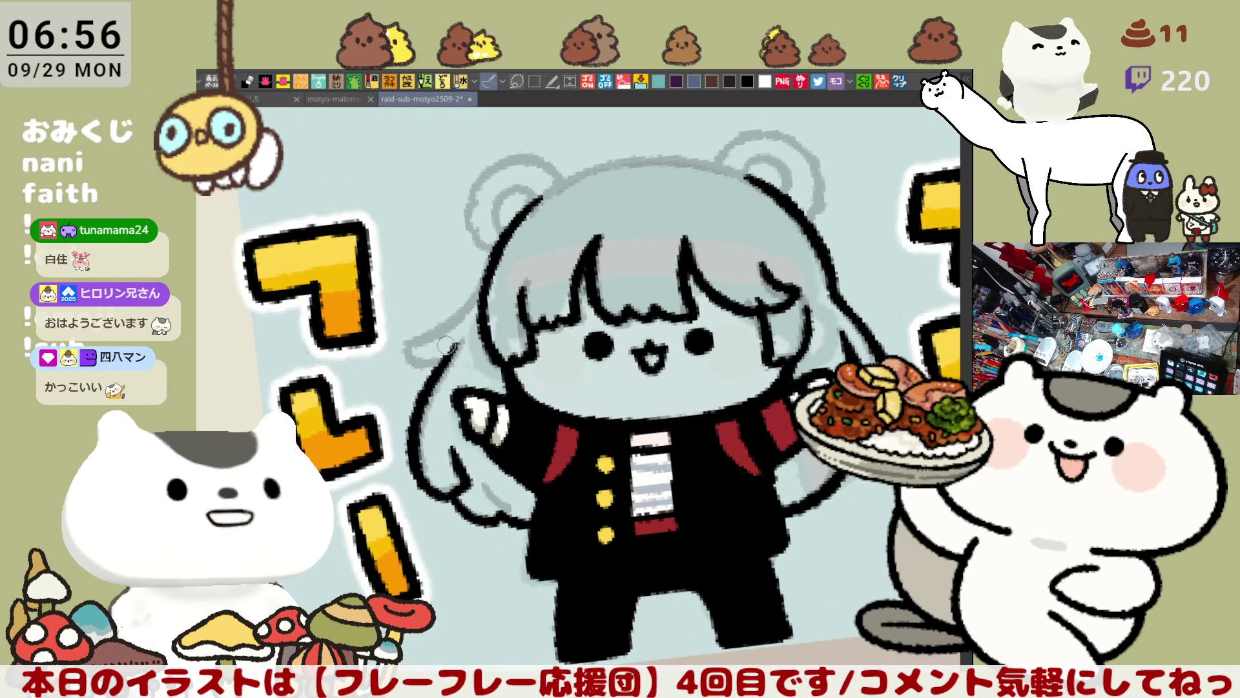
pyautogui.moveTo(406, 348); pyautogui.dragTo(441, 358)
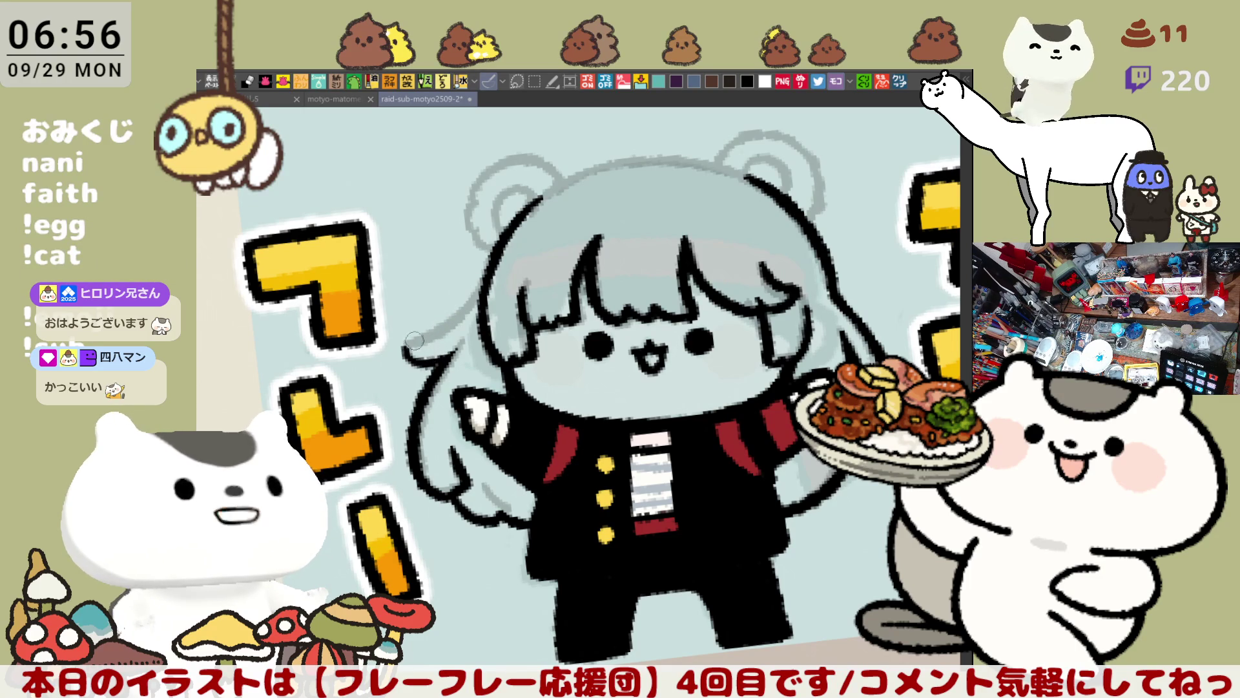
pyautogui.moveTo(408, 340); pyautogui.dragTo(466, 306)
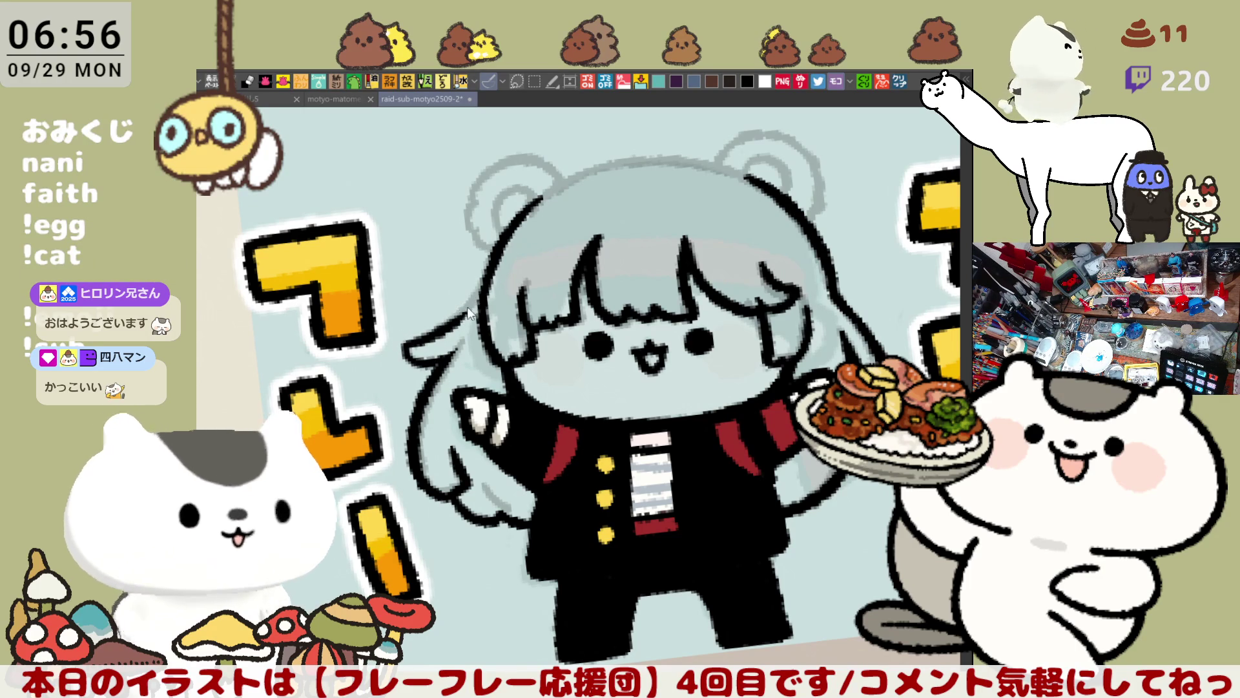
pyautogui.moveTo(475, 316); pyautogui.dragTo(485, 281)
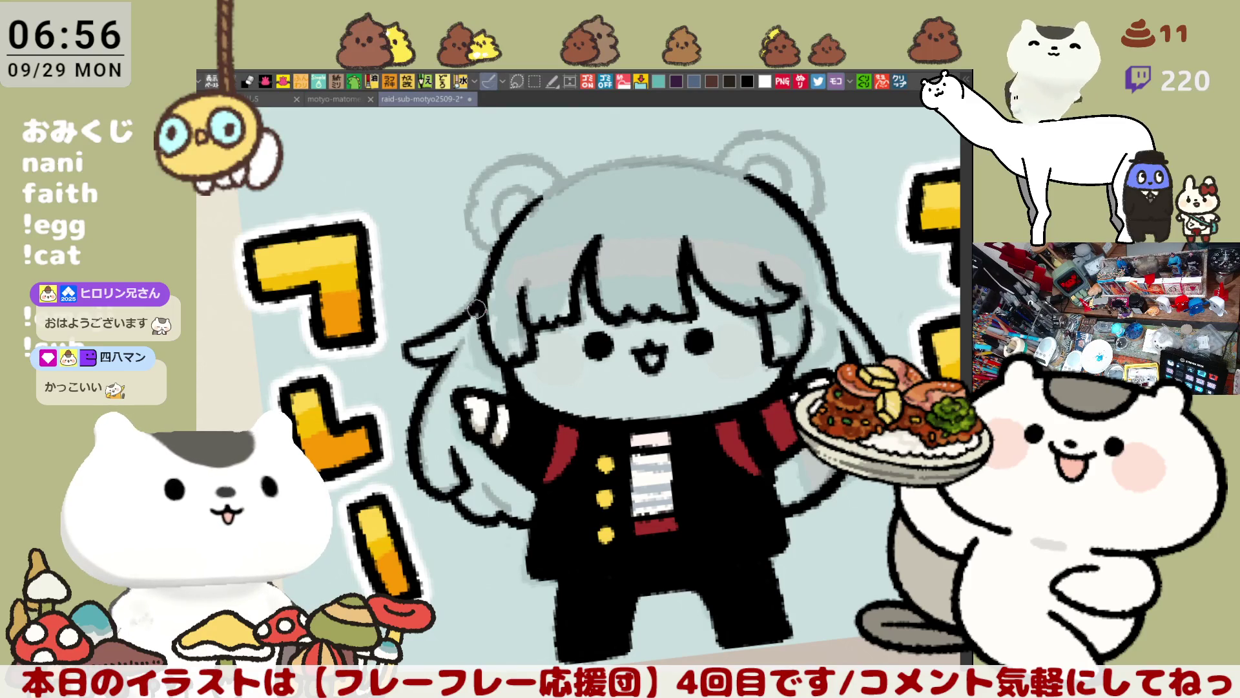
pyautogui.press('-')
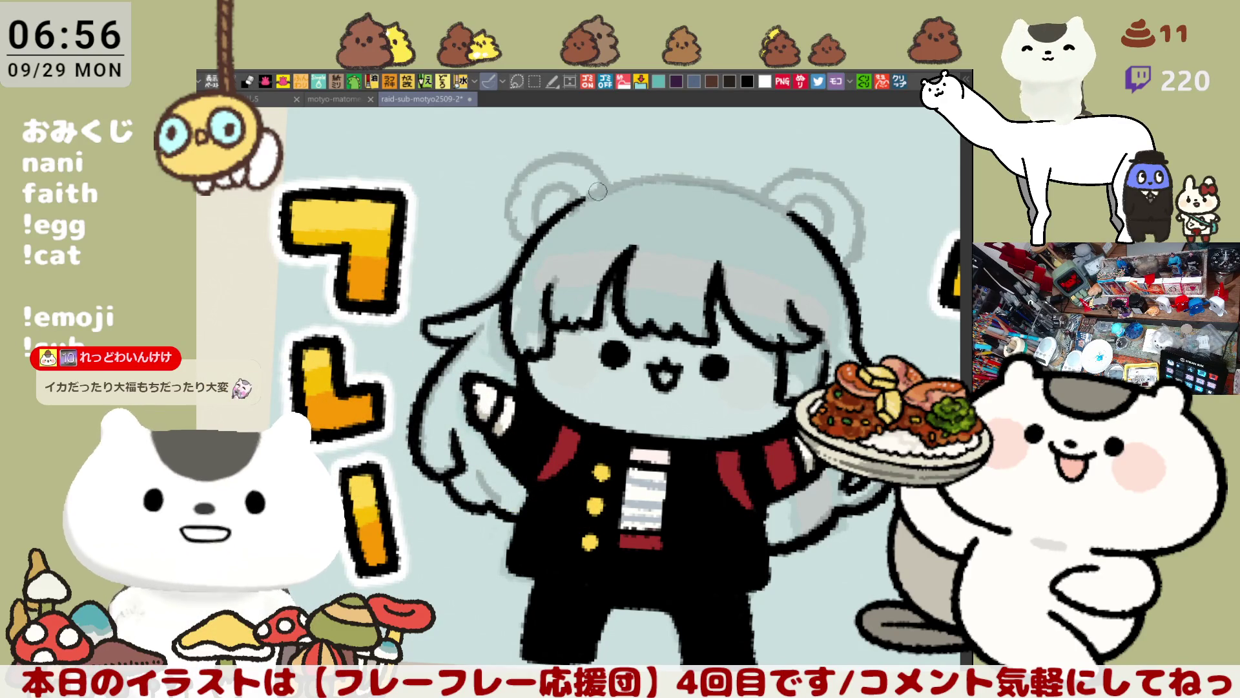
# Ink the outline across the top of the head toward the ear, retrying strokes
pyautogui.moveTo(600, 191); pyautogui.dragTo(695, 181)
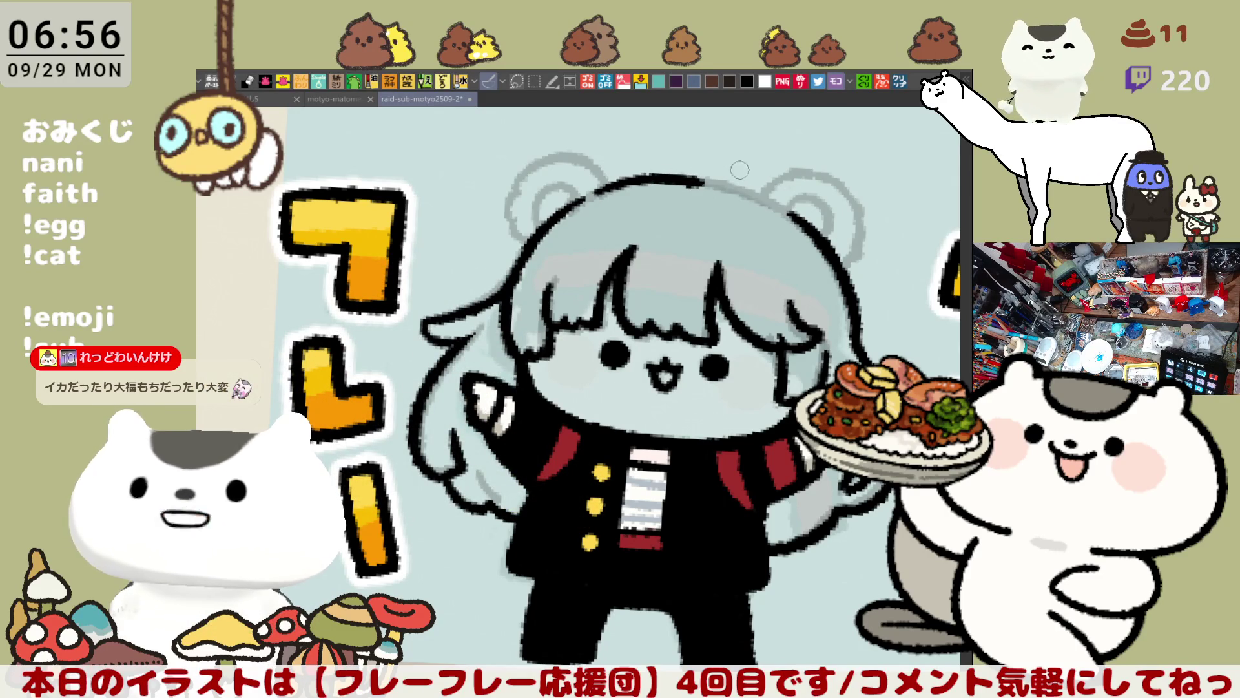
pyautogui.hotkey('ctrl', 'z')
pyautogui.moveTo(594, 189); pyautogui.dragTo(711, 181)
pyautogui.hotkey('ctrl', 'z')
pyautogui.moveTo(604, 187); pyautogui.dragTo(721, 183)
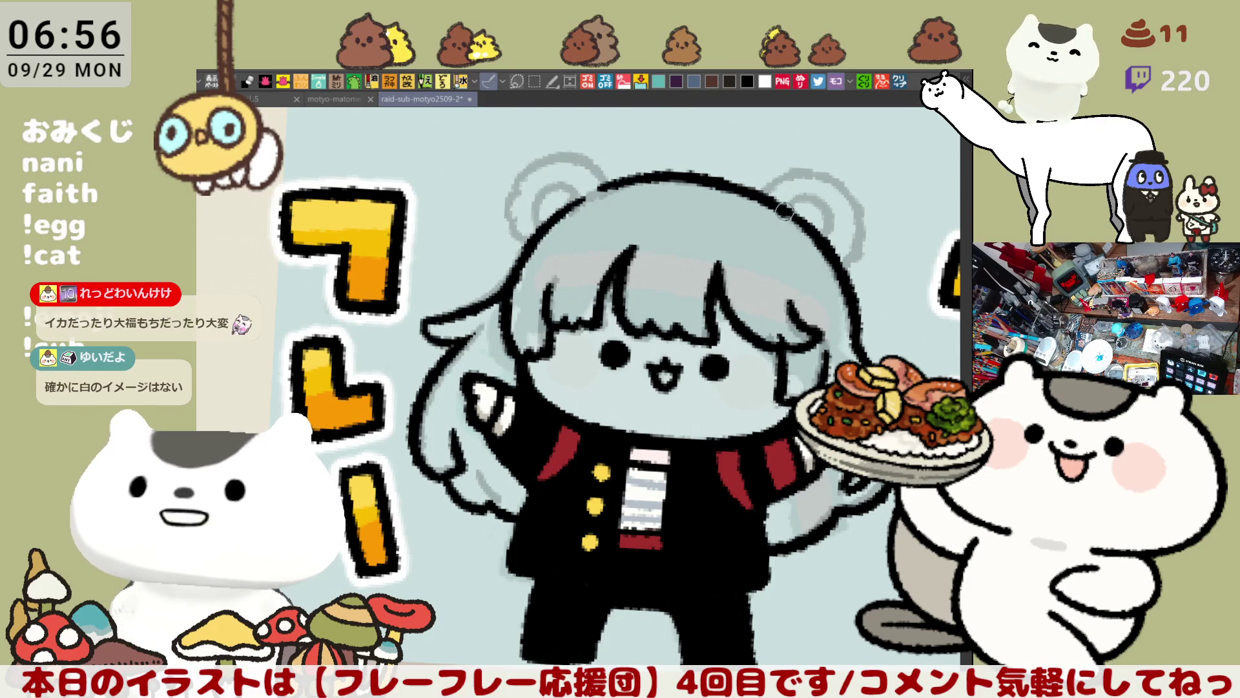
pyautogui.moveTo(698, 172); pyautogui.dragTo(781, 208)
pyautogui.hotkey('ctrl', 'z')
pyautogui.press('-')
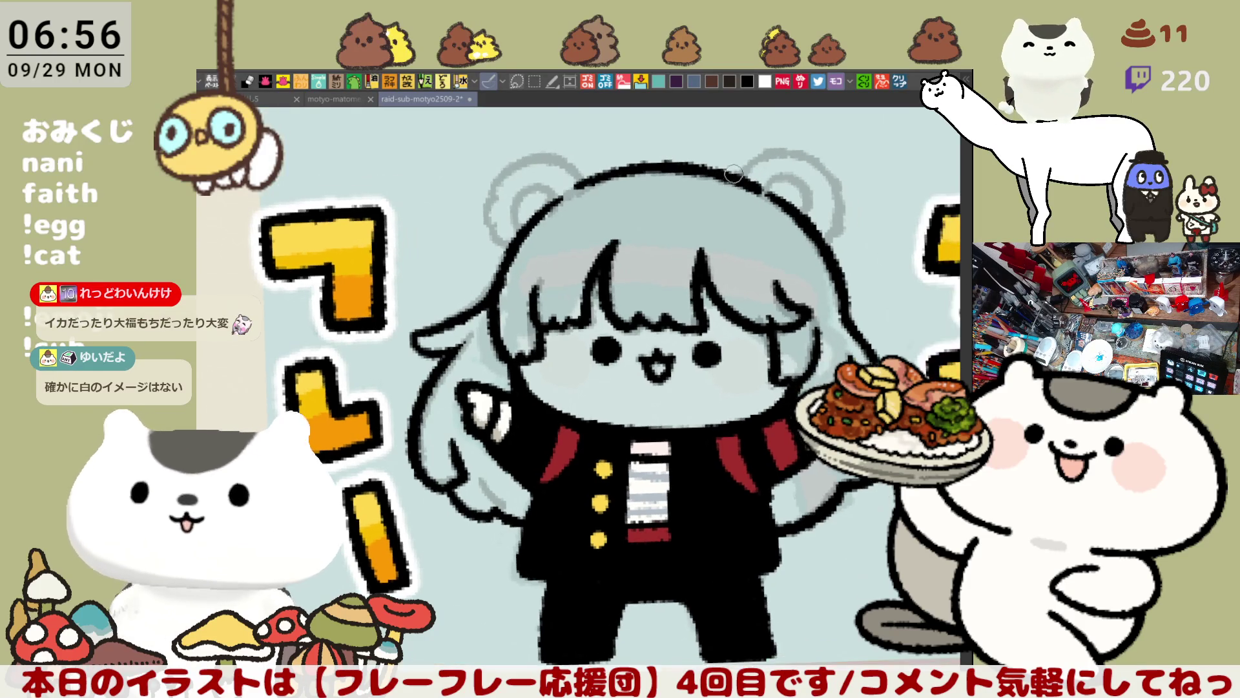
pyautogui.moveTo(572, 216); pyautogui.dragTo(573, 254)
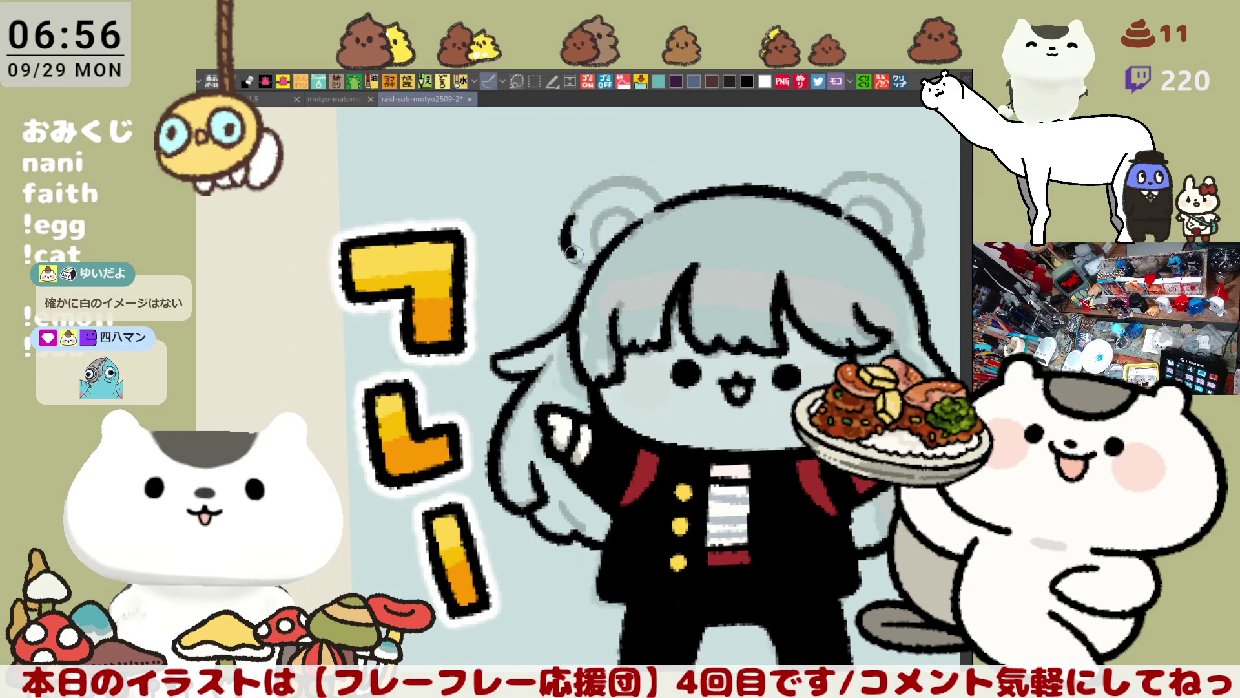
# Ink the left side of the ear and try extending it up from the head
pyautogui.hotkey('ctrl', 'z')
pyautogui.moveTo(568, 202); pyautogui.dragTo(571, 249)
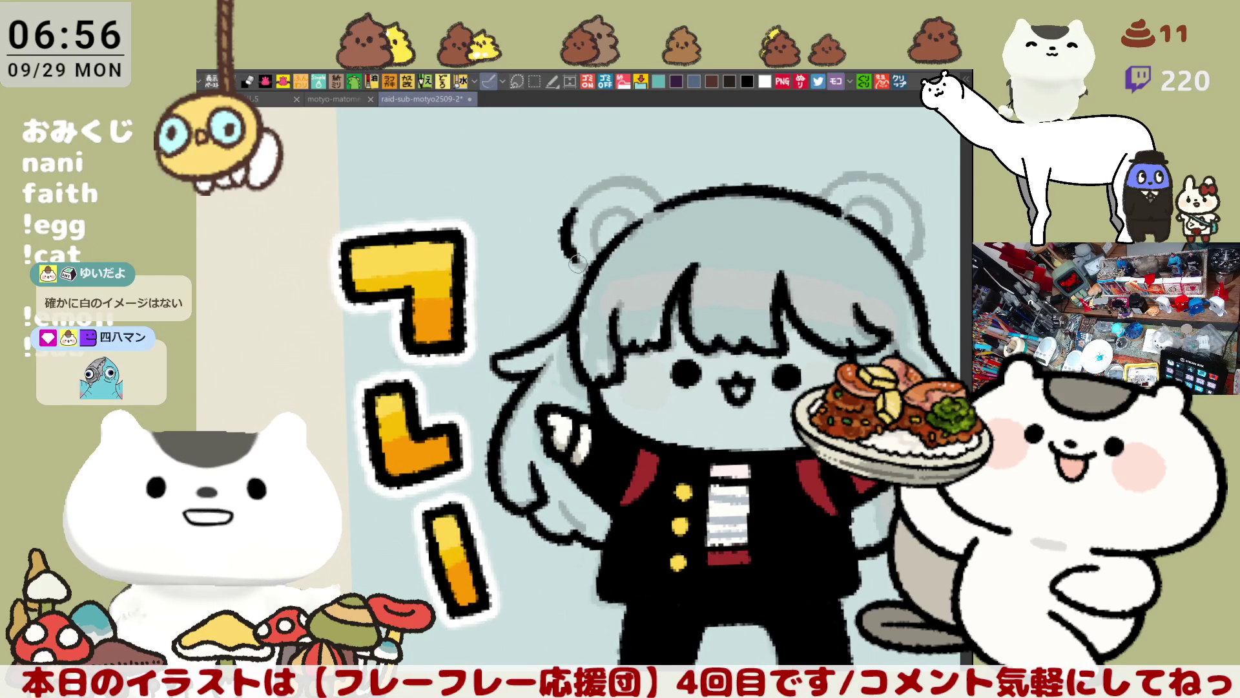
pyautogui.moveTo(571, 247); pyautogui.dragTo(589, 272)
pyautogui.hotkey('ctrl', 'z')
pyautogui.moveTo(567, 218); pyautogui.dragTo(604, 169)
pyautogui.hotkey('ctrl', 'z')
pyautogui.moveTo(565, 217); pyautogui.dragTo(615, 172)
pyautogui.hotkey('ctrl', 'z')
# Repeatedly retry the ear's outline arc from the head, then zoom in on the character
pyautogui.hotkey('ctrl', 'z')
pyautogui.moveTo(564, 217)
pyautogui.mouseDown()
pyautogui.moveTo(620, 176)
pyautogui.moveTo(665, 194)
pyautogui.mouseUp()
pyautogui.hotkey('ctrl', 'z')
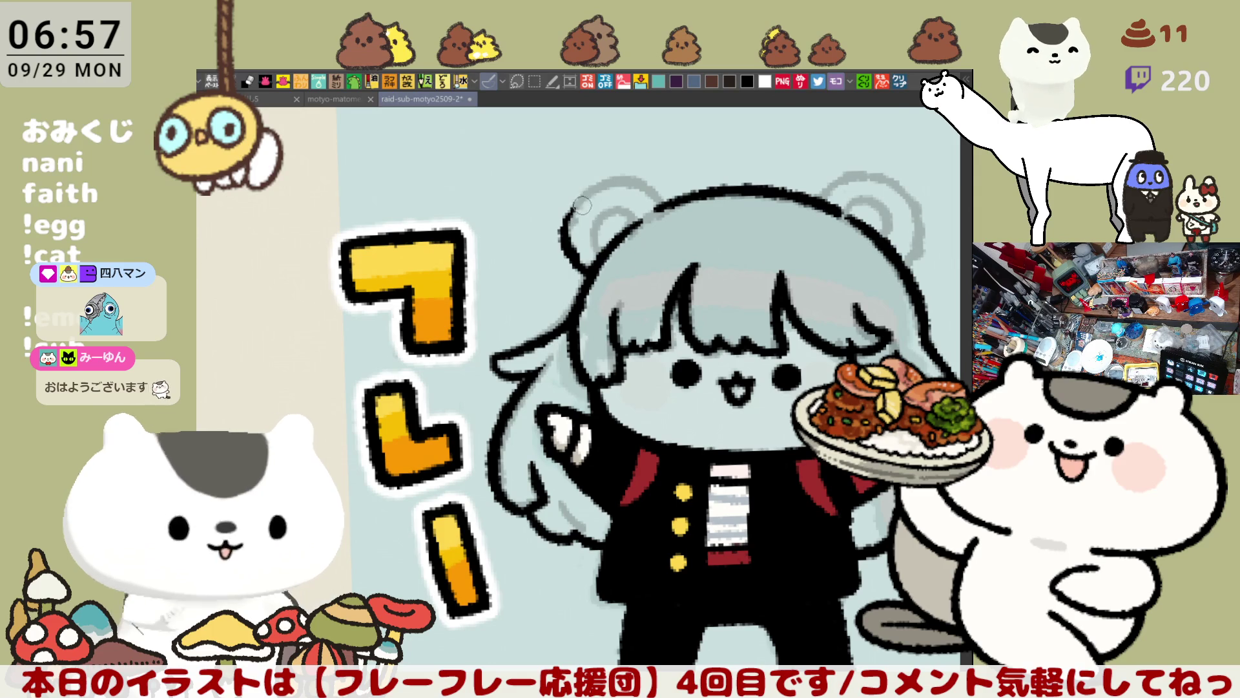
pyautogui.moveTo(569, 214); pyautogui.dragTo(610, 176)
pyautogui.hotkey('ctrl', 'z')
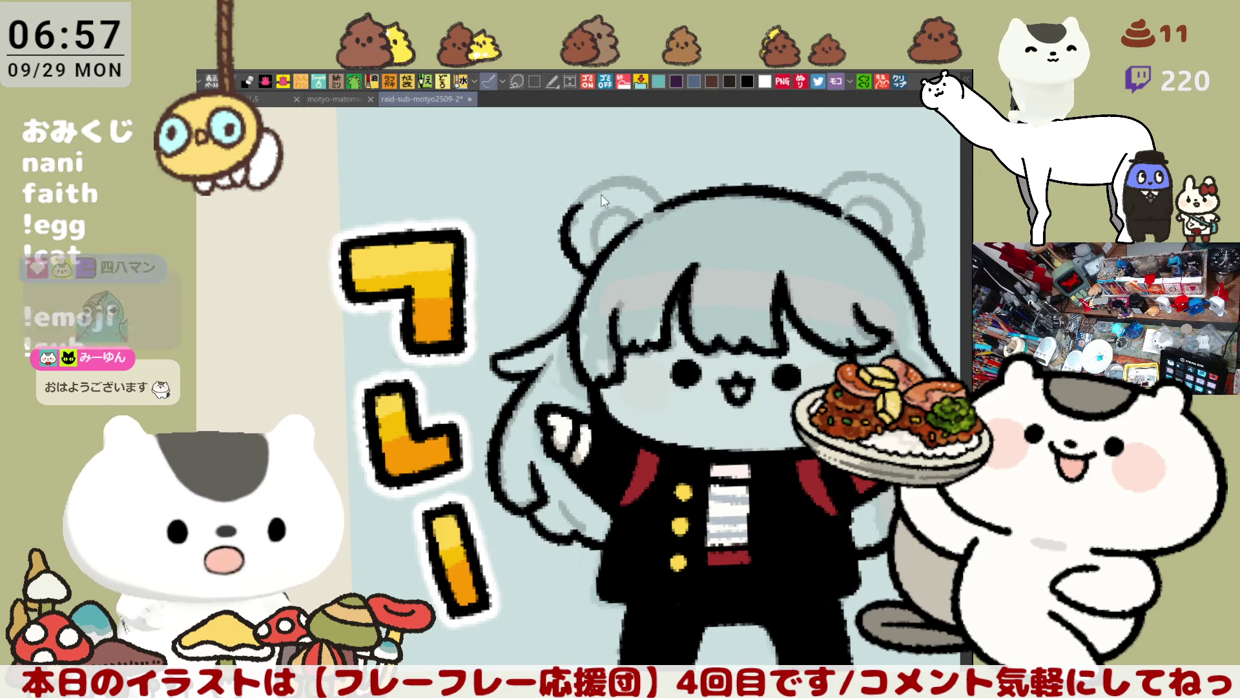
pyautogui.moveTo(568, 216); pyautogui.dragTo(614, 176)
pyautogui.hotkey('ctrl', 'z')
pyautogui.moveTo(565, 216); pyautogui.dragTo(614, 169)
pyautogui.hotkey('ctrl', 'z')
pyautogui.hotkey('ctrl', 'z')
pyautogui.moveTo(566, 217); pyautogui.dragTo(599, 171)
pyautogui.hotkey('ctrl', 'z')
pyautogui.moveTo(567, 213); pyautogui.dragTo(613, 174)
pyautogui.hotkey('ctrl', 'z')
pyautogui.hotkey('ctrl', 'z')
pyautogui.moveTo(568, 210); pyautogui.dragTo(617, 182)
pyautogui.hotkey('ctrl', 'z')
pyautogui.moveTo(565, 213)
pyautogui.mouseDown()
pyautogui.moveTo(602, 179)
pyautogui.moveTo(589, 186)
pyautogui.moveTo(625, 181)
pyautogui.mouseUp()
pyautogui.hotkey('ctrl', 'z')
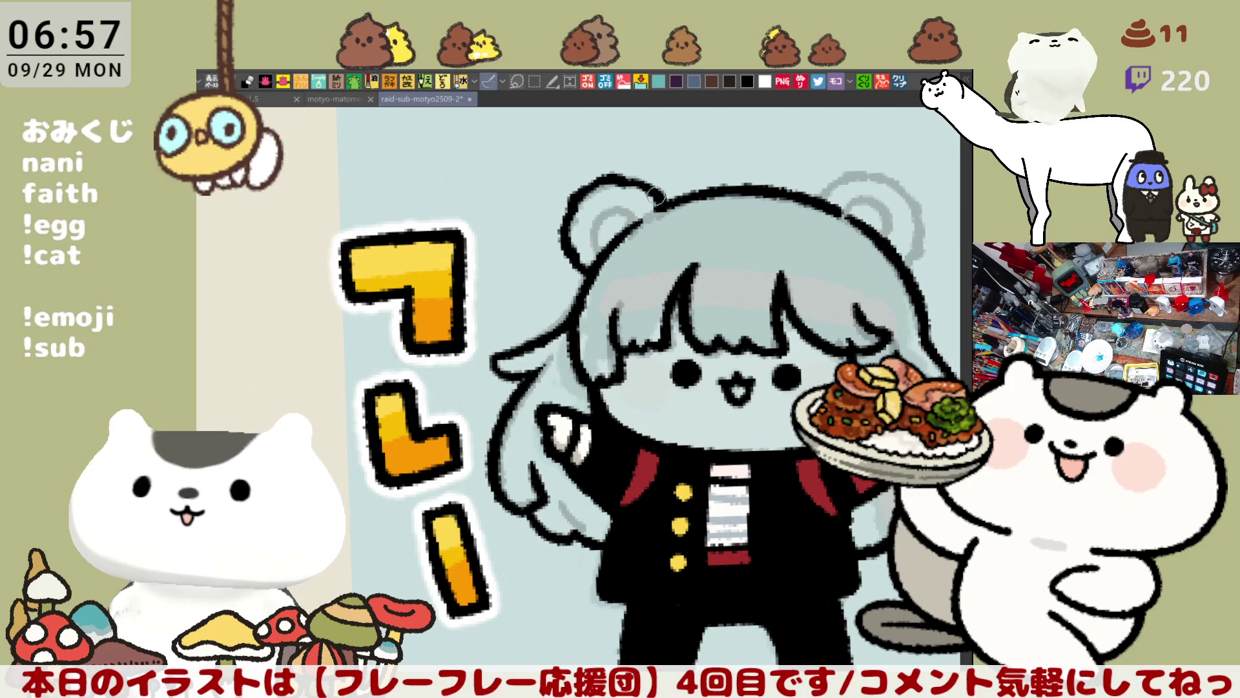
pyautogui.hotkey('ctrl', '+')
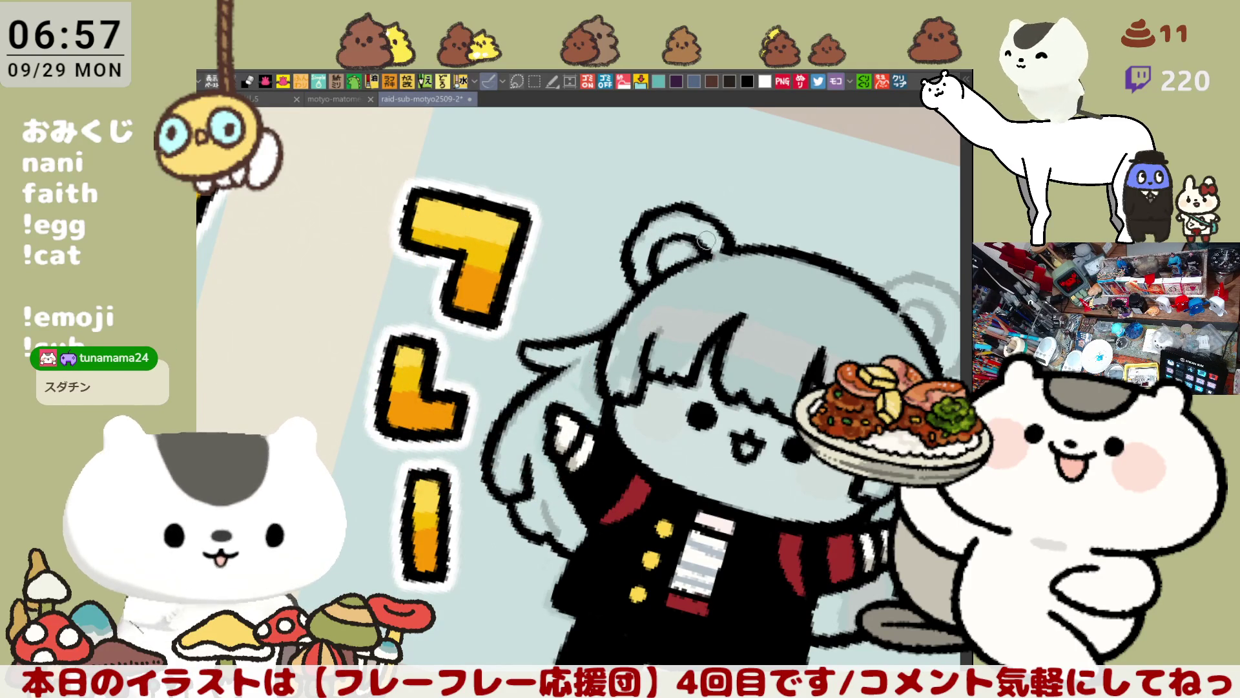
# Rotate the canvas view back until the drawing is level
pyautogui.press('-')
pyautogui.press('-')
pyautogui.press('-')
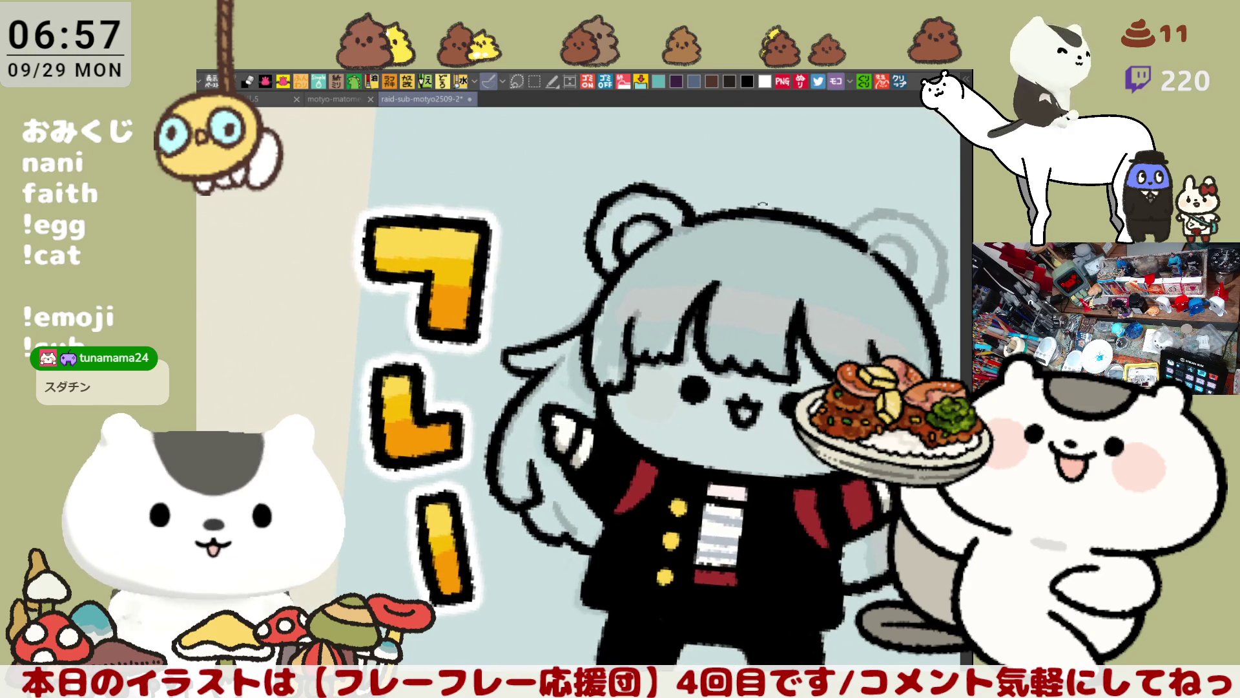
pyautogui.press('-')
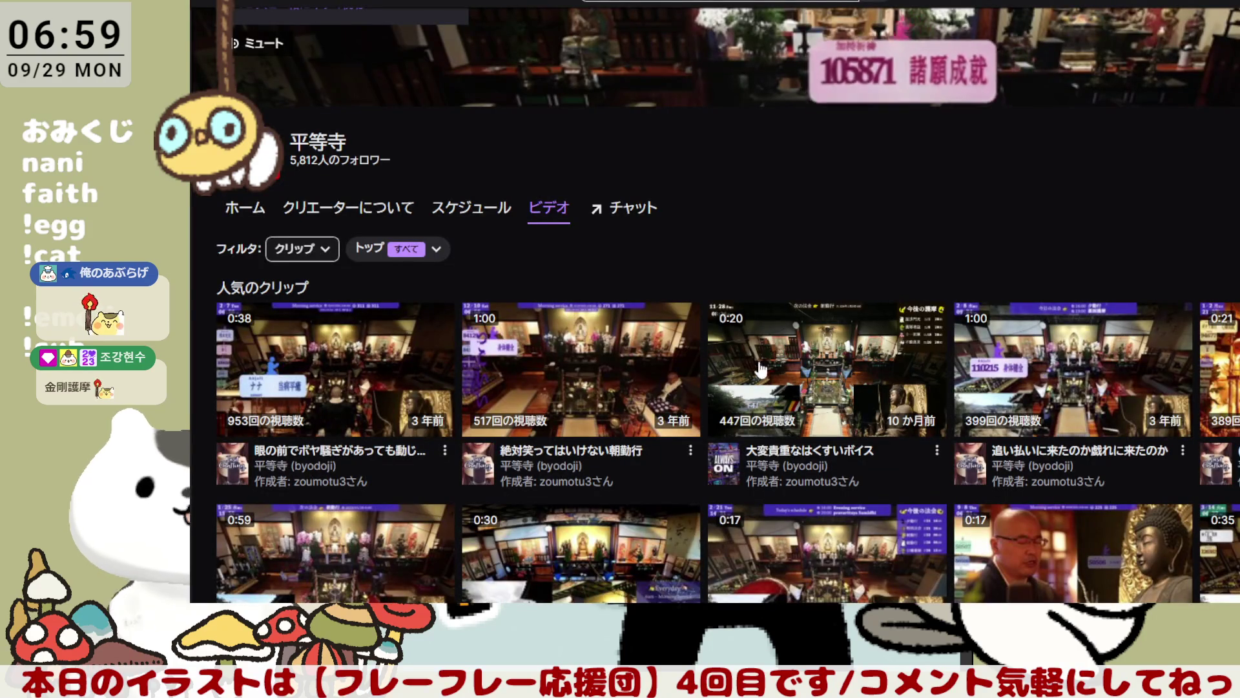
# Open the 0:21 popular fire-ritual clip from the channel and toggle its playback
pyautogui.scroll(-5, 730, 339)
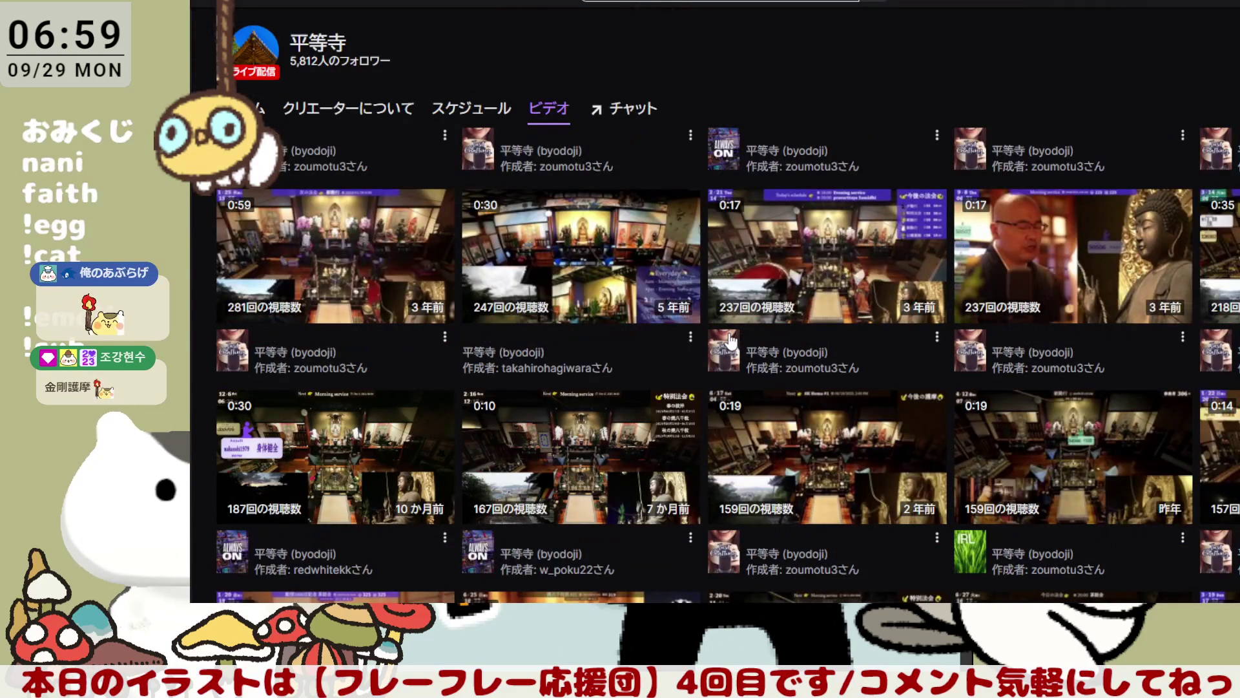
pyautogui.scroll(-3, 730, 339)
pyautogui.scroll(10, 758, 352)
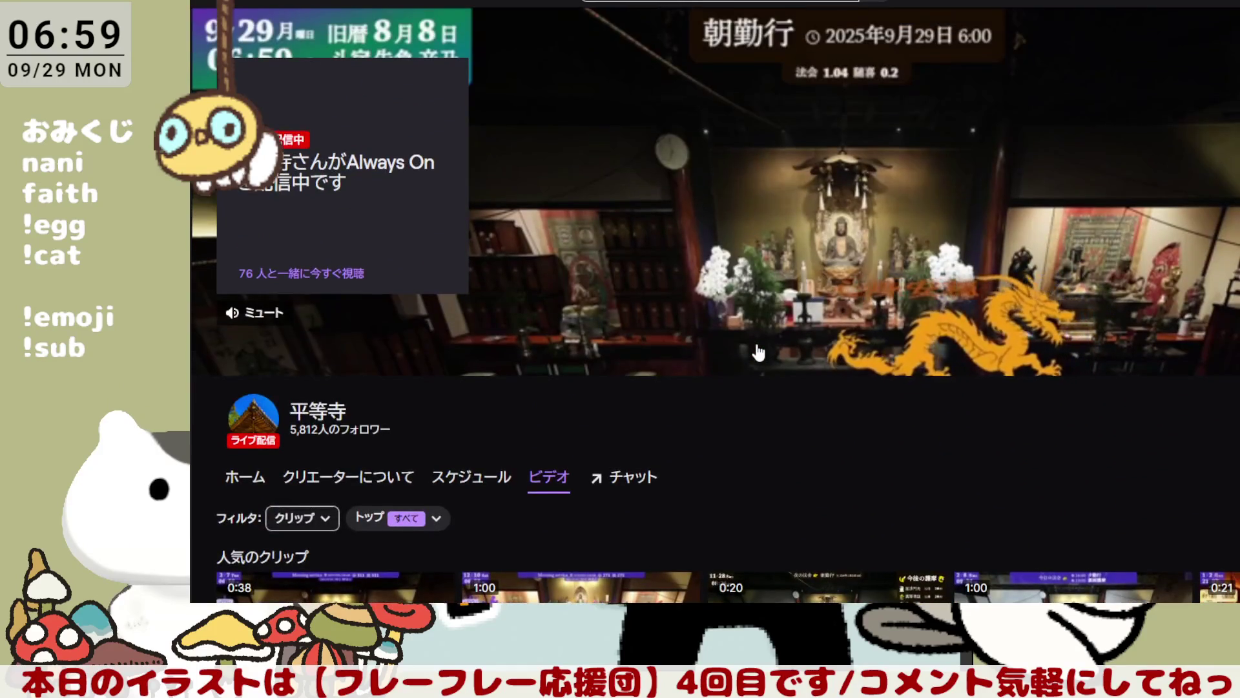
pyautogui.scroll(-3, 757, 345)
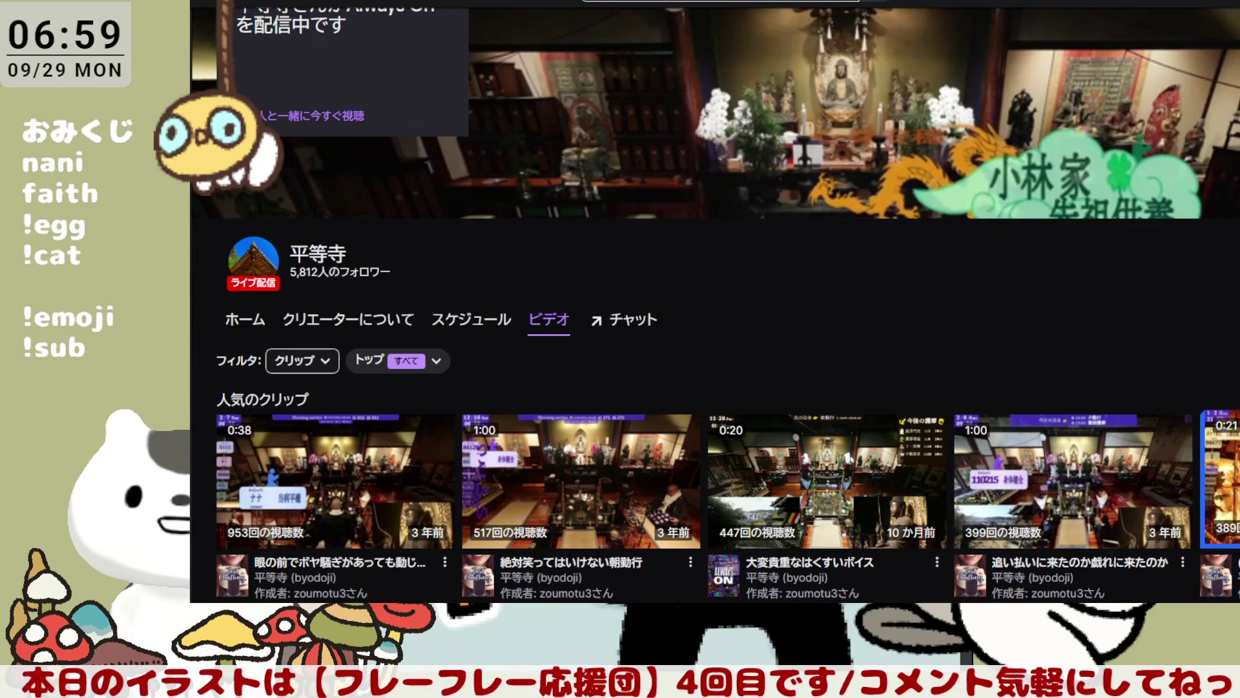
pyautogui.click(253, 265)
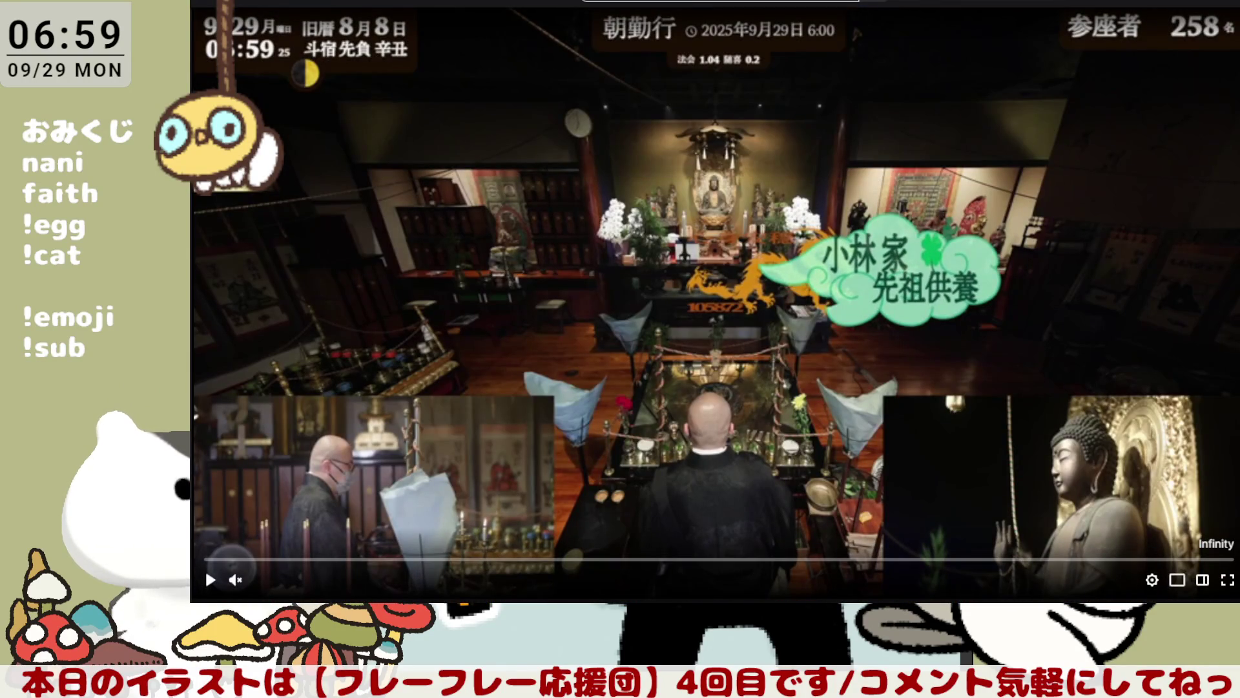
pyautogui.scroll(-5, 204, 568)
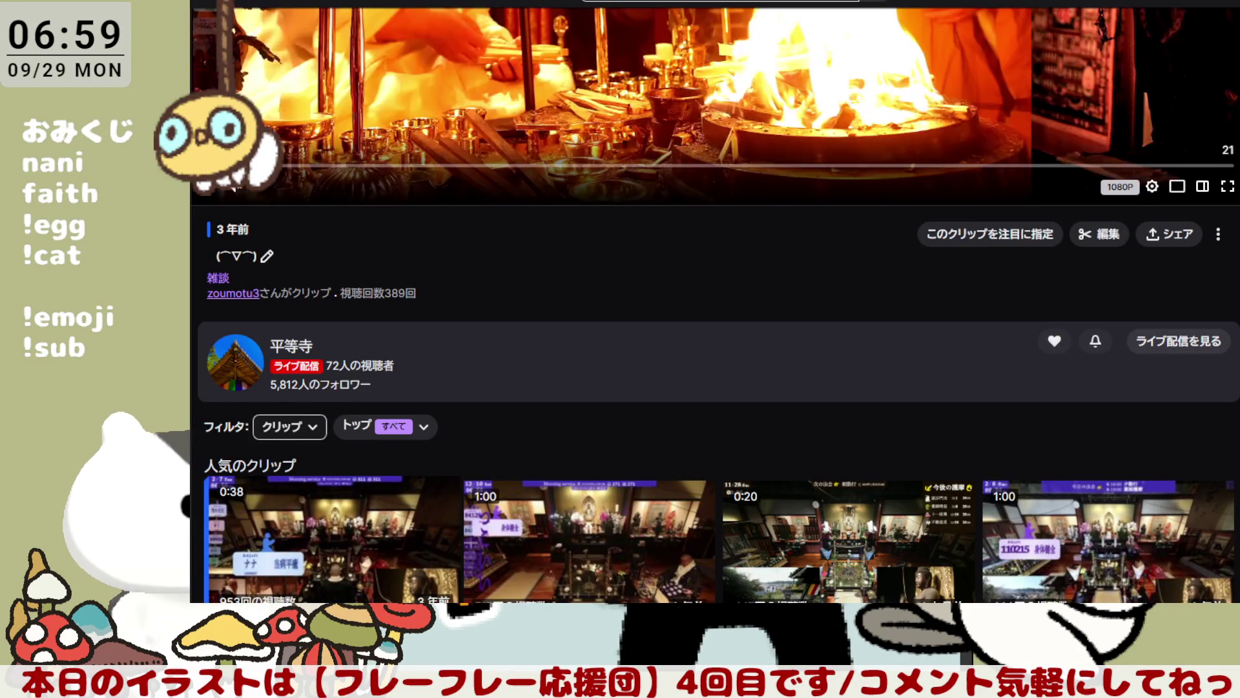
pyautogui.scroll(5, 234, 187)
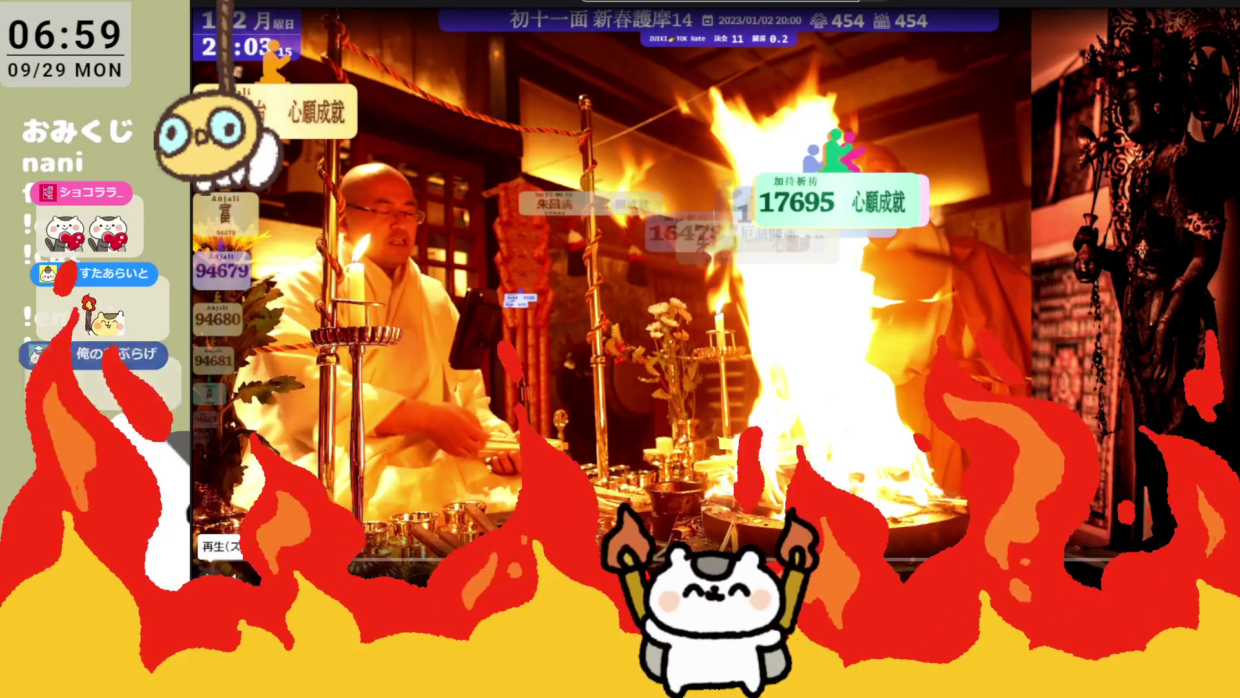
pyautogui.press('space')
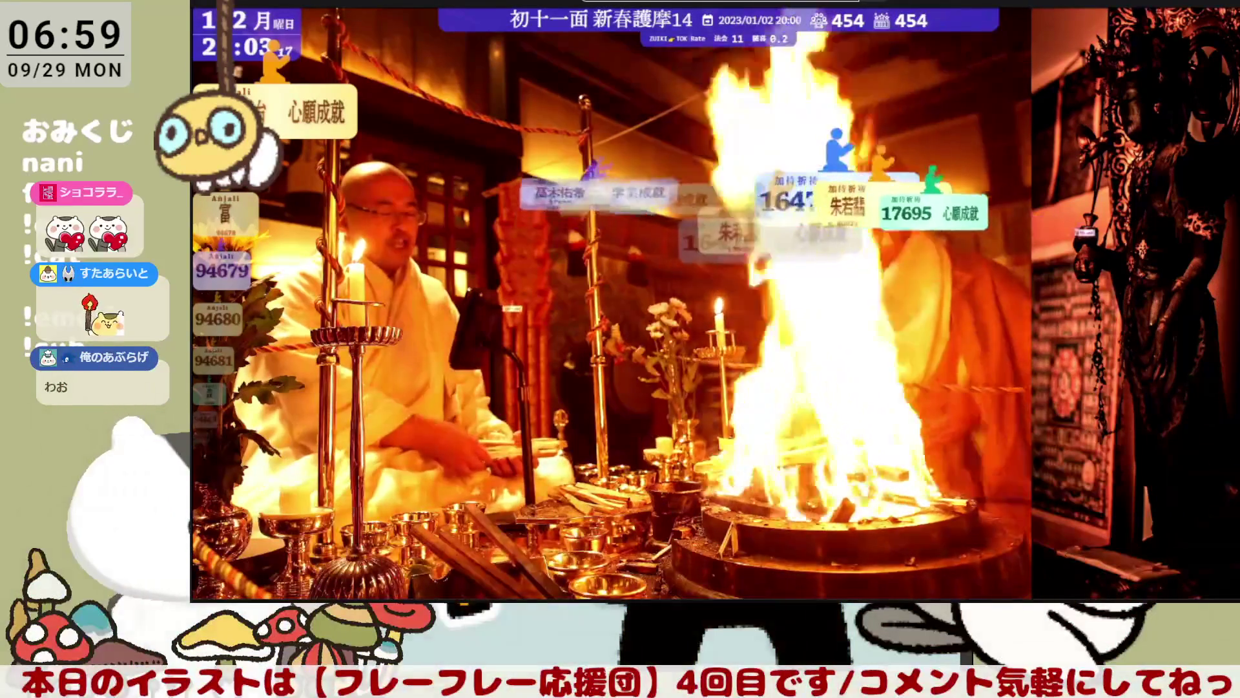
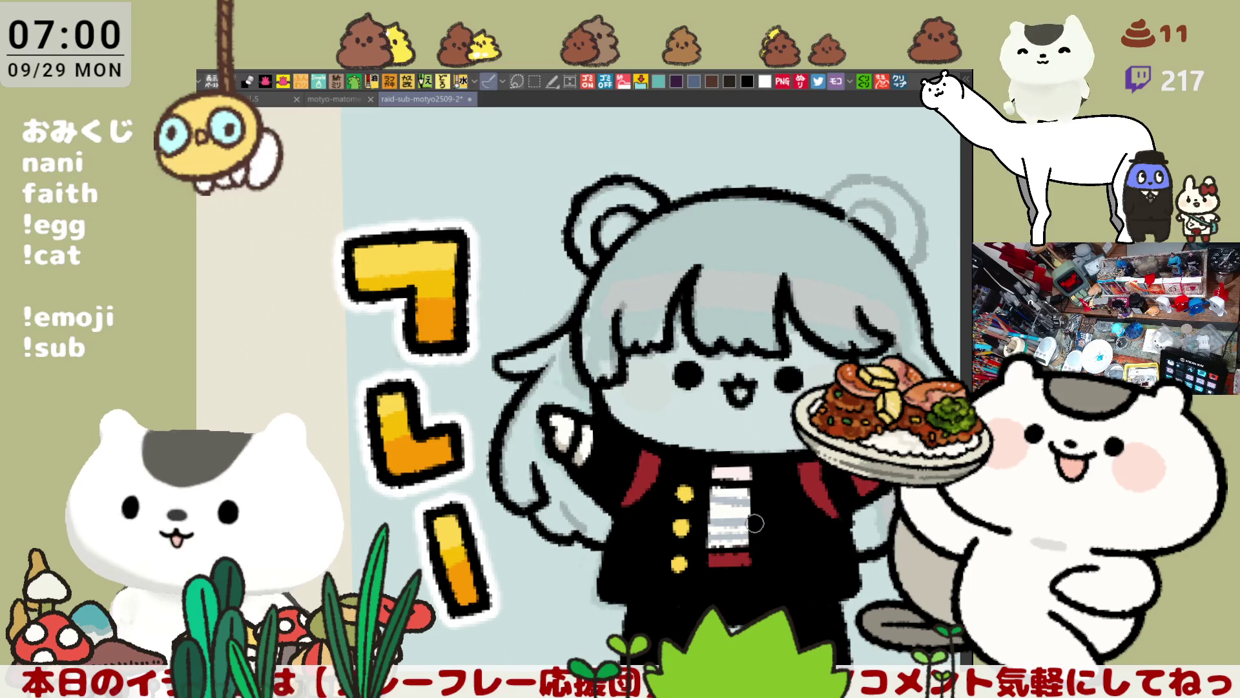
# Try a dark line inside the left bear ear, then undo it
pyautogui.scroll(2, 646, 407)
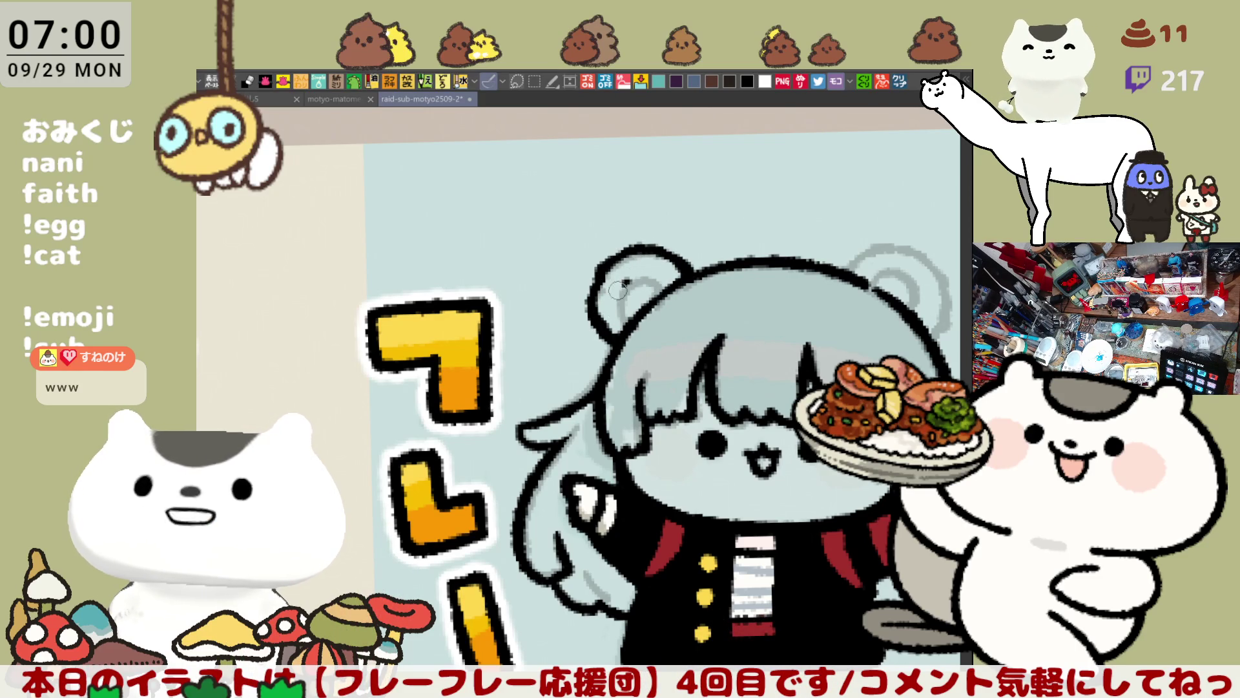
pyautogui.moveTo(643, 275)
pyautogui.mouseDown()
pyautogui.moveTo(617, 313)
pyautogui.moveTo(642, 280)
pyautogui.moveTo(671, 279)
pyautogui.mouseUp()
pyautogui.hotkey('ctrl', 'z')
pyautogui.hotkey('ctrl', 'z')
pyautogui.hotkey('ctrl', 'z')
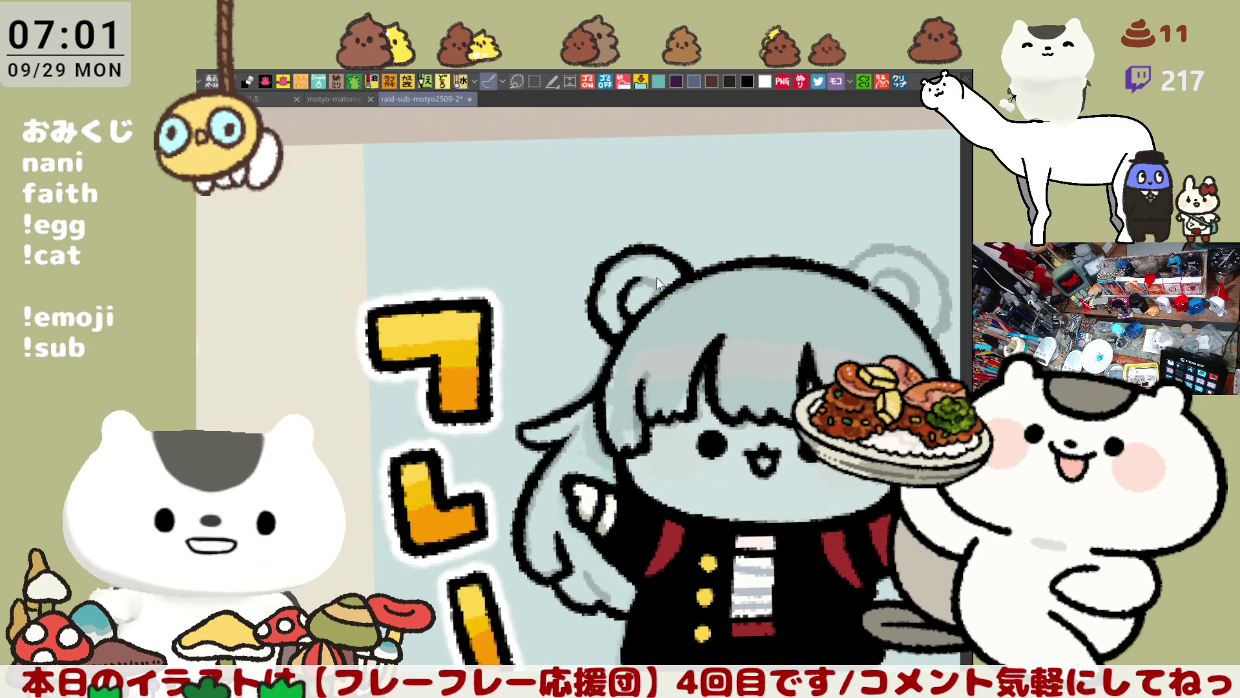
# Trace the left ear's outer side, top and inner edge with dark pen lines
pyautogui.moveTo(667, 322)
pyautogui.mouseDown()
pyautogui.moveTo(599, 291)
pyautogui.moveTo(604, 300)
pyautogui.mouseUp()
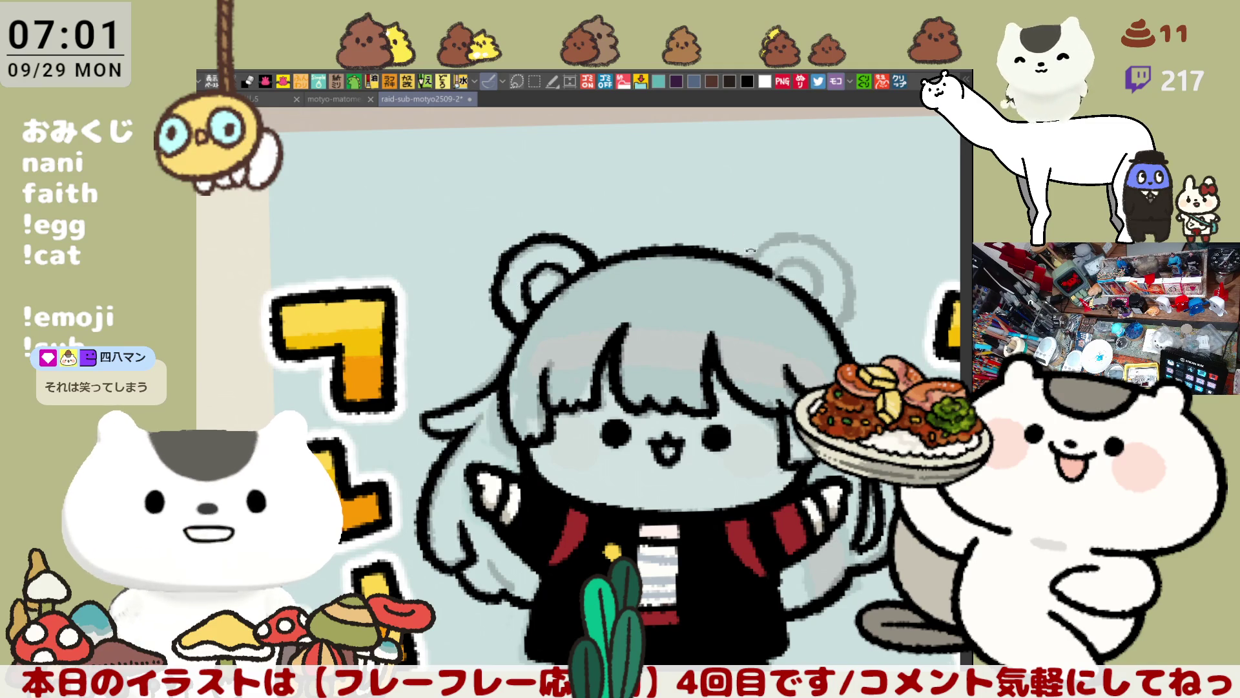
pyautogui.moveTo(740, 242); pyautogui.dragTo(772, 278)
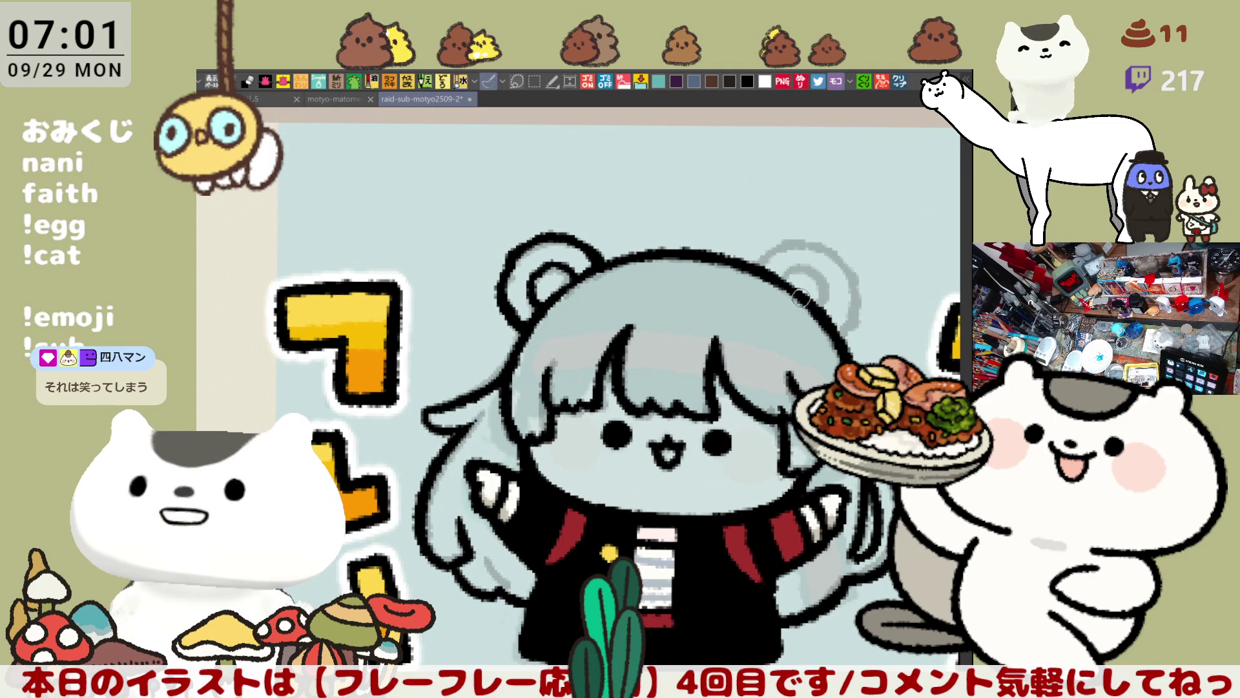
pyautogui.moveTo(740, 268)
pyautogui.mouseDown()
pyautogui.moveTo(777, 277)
pyautogui.moveTo(777, 241)
pyautogui.mouseUp()
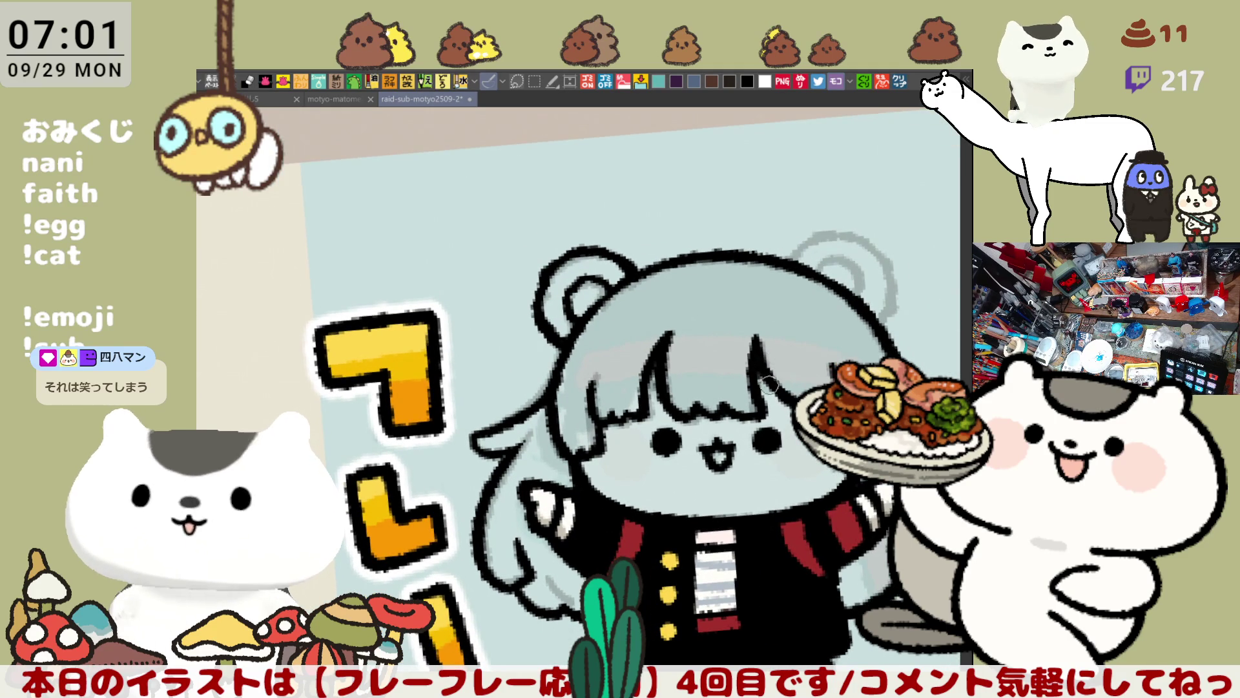
pyautogui.moveTo(788, 306); pyautogui.dragTo(584, 335)
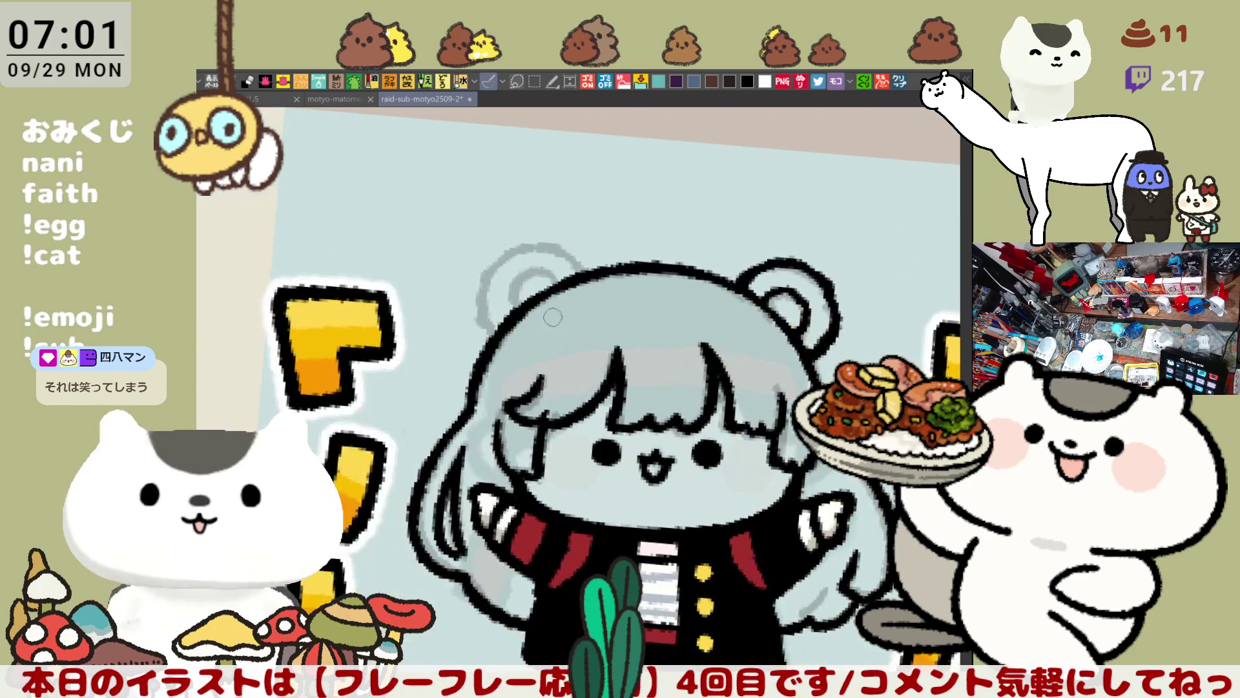
pyautogui.moveTo(490, 269); pyautogui.dragTo(488, 315)
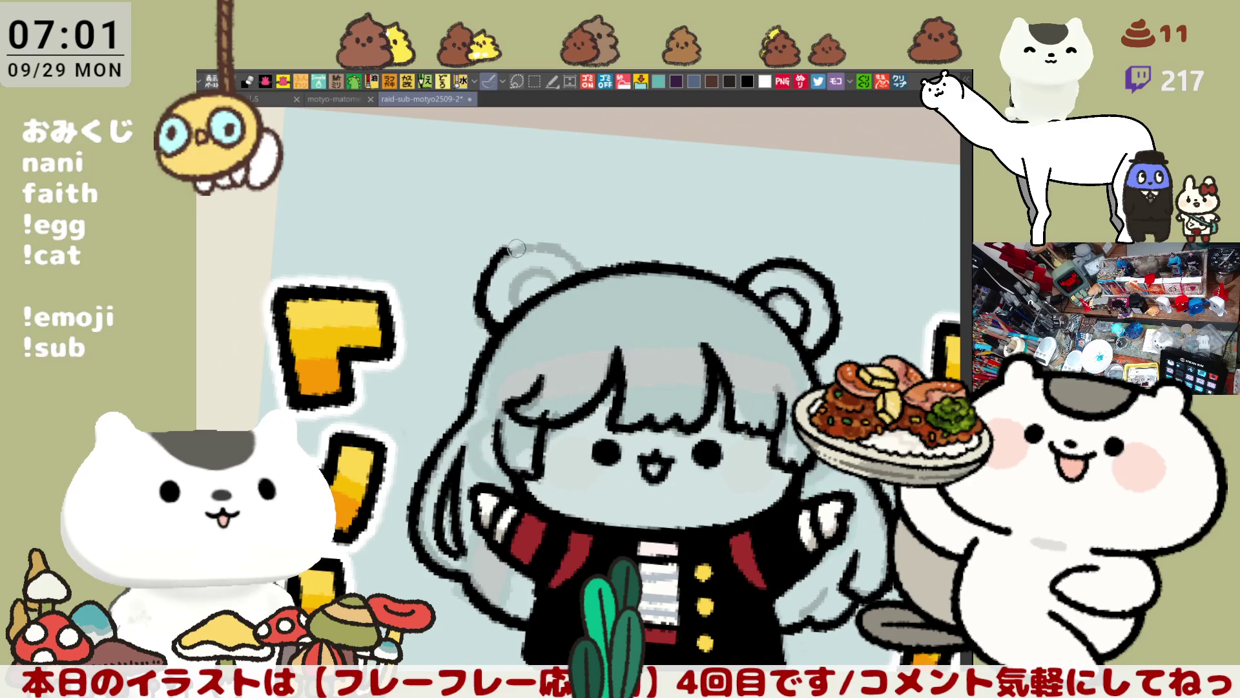
pyautogui.moveTo(530, 248); pyautogui.dragTo(557, 249)
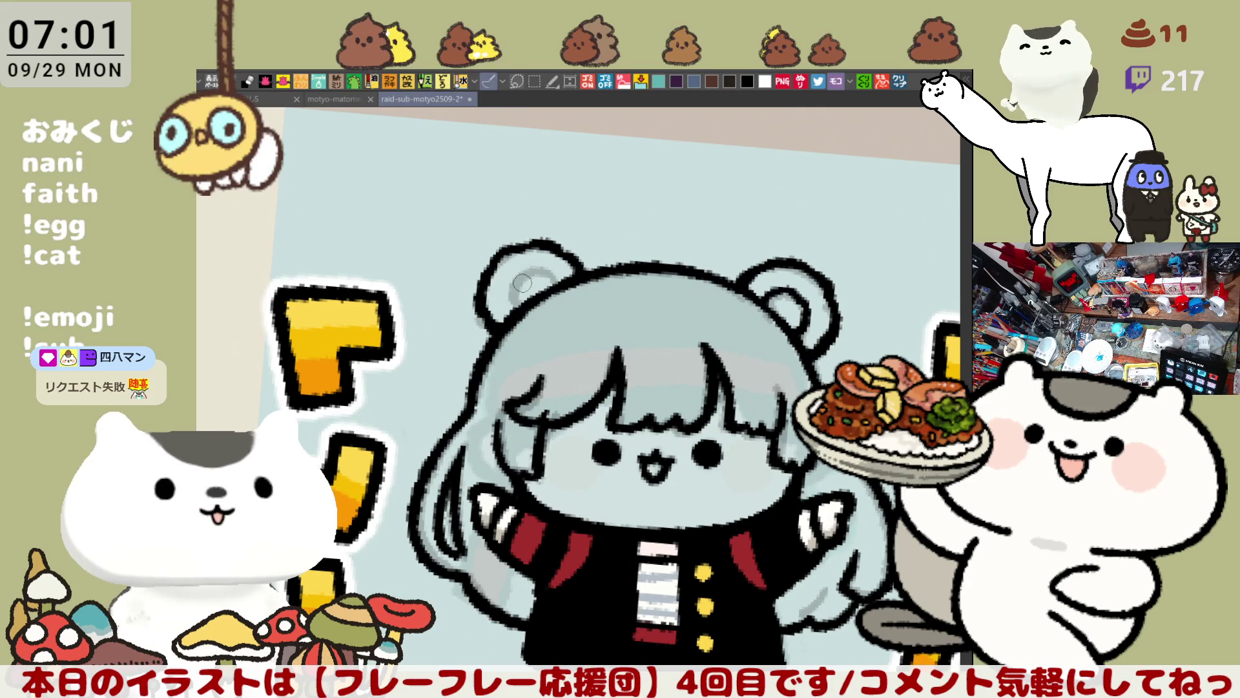
pyautogui.moveTo(525, 273); pyautogui.dragTo(523, 306)
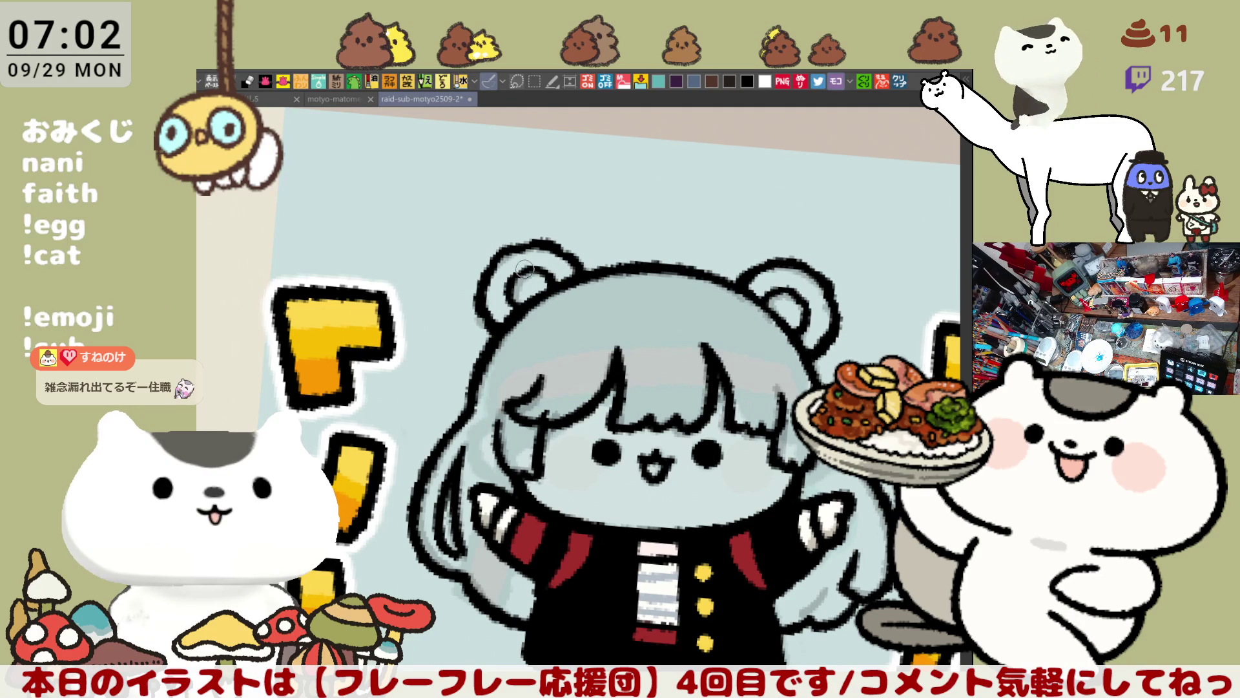
# Pan the drawing to the right and rotate the canvas view back to level
pyautogui.press('space')
pyautogui.moveTo(415, 294); pyautogui.dragTo(519, 265)
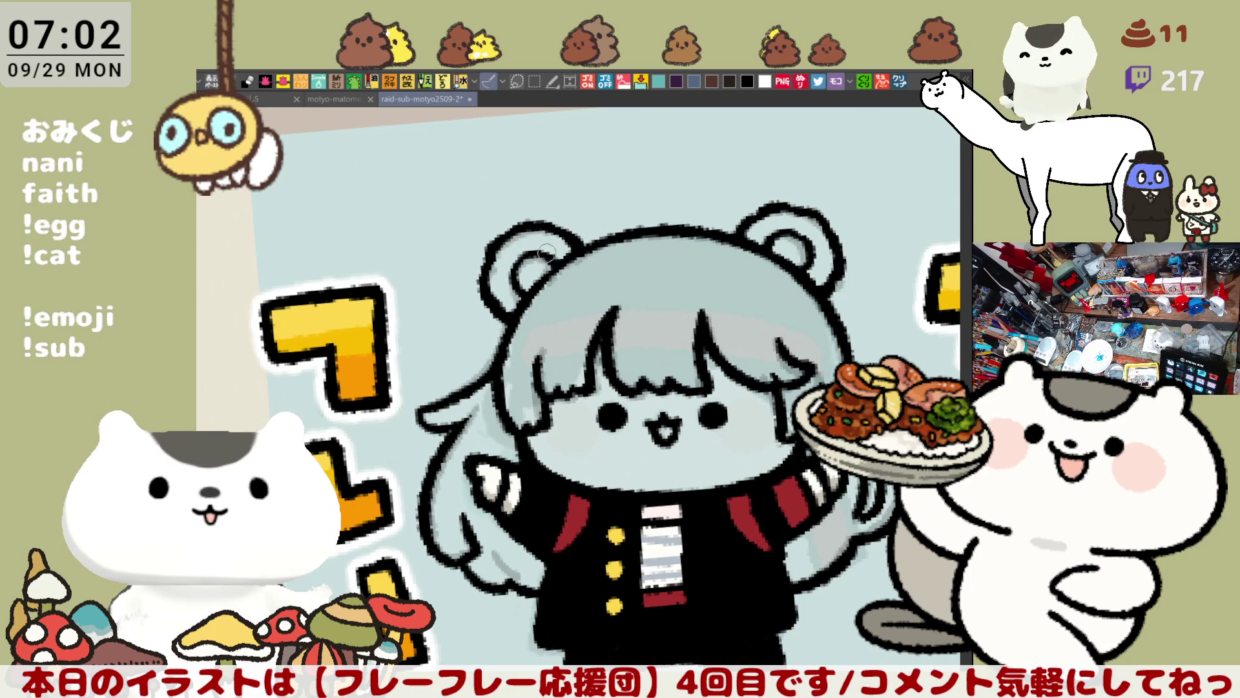
pyautogui.moveTo(547, 256); pyautogui.dragTo(747, 229)
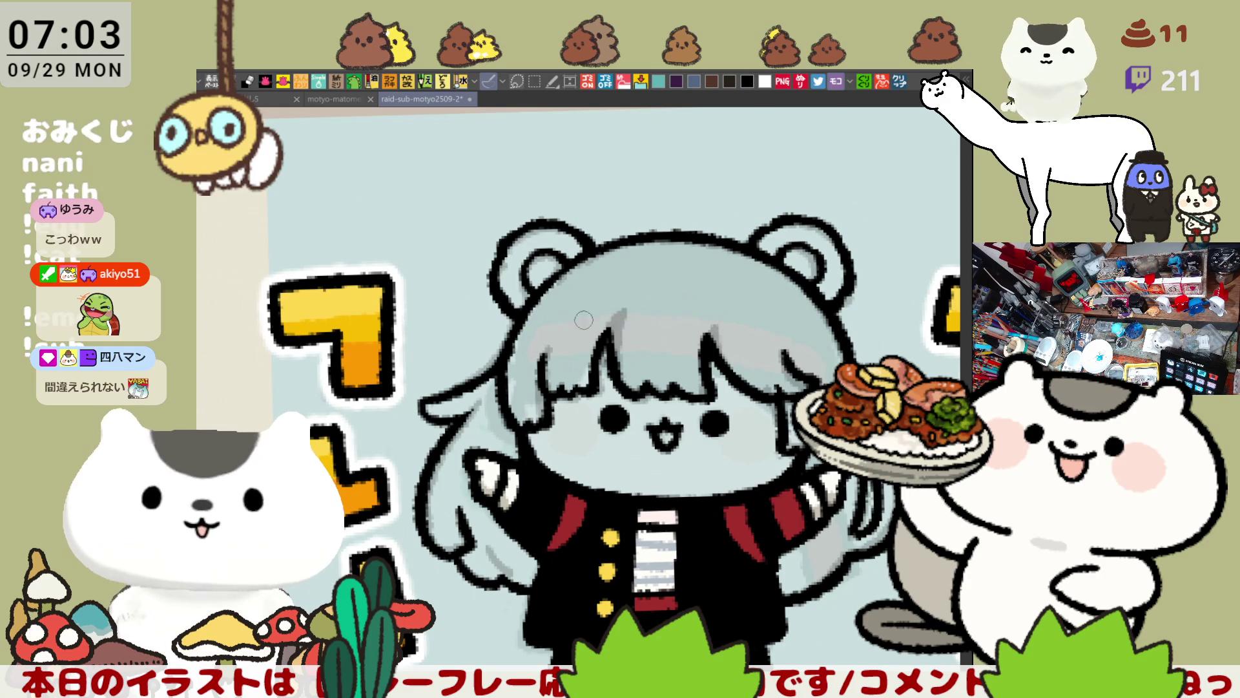
# Draw a dark line across the bangs, redrawing it until it sits right
pyautogui.moveTo(578, 323)
pyautogui.mouseDown()
pyautogui.moveTo(756, 310)
pyautogui.moveTo(769, 323)
pyautogui.mouseUp()
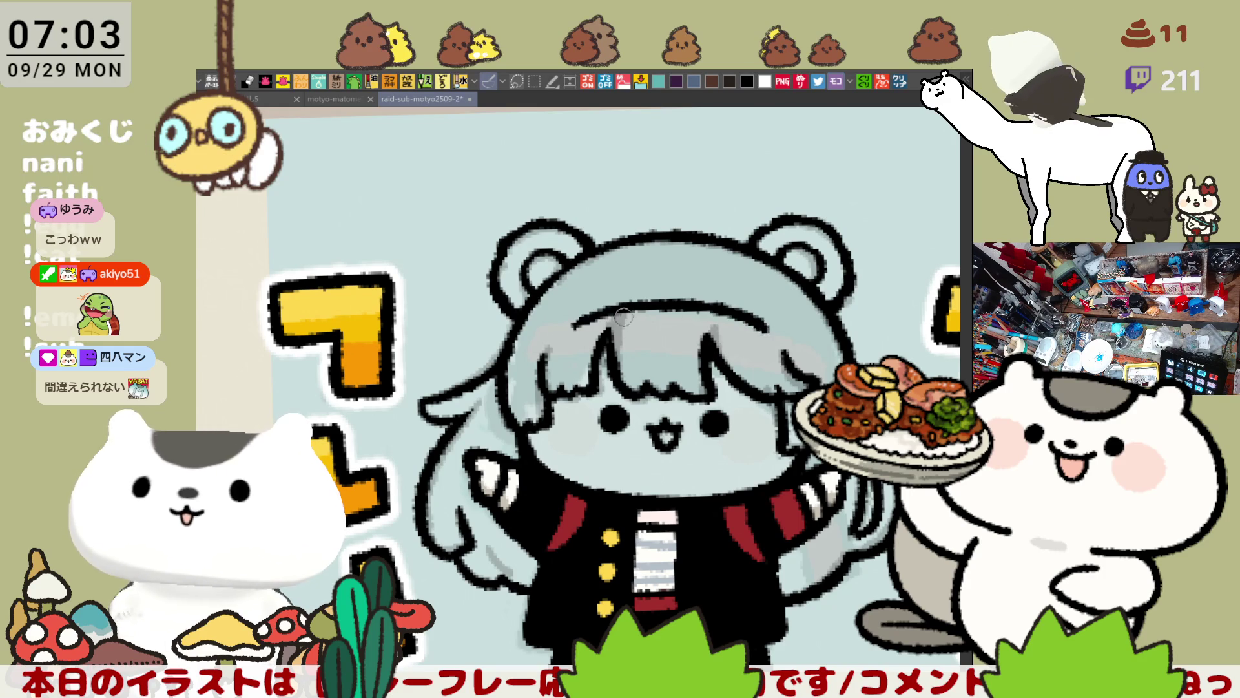
pyautogui.hotkey('ctrl', 'z')
pyautogui.moveTo(559, 333)
pyautogui.mouseDown()
pyautogui.moveTo(604, 310)
pyautogui.moveTo(769, 323)
pyautogui.mouseUp()
pyautogui.hotkey('ctrl', 'z')
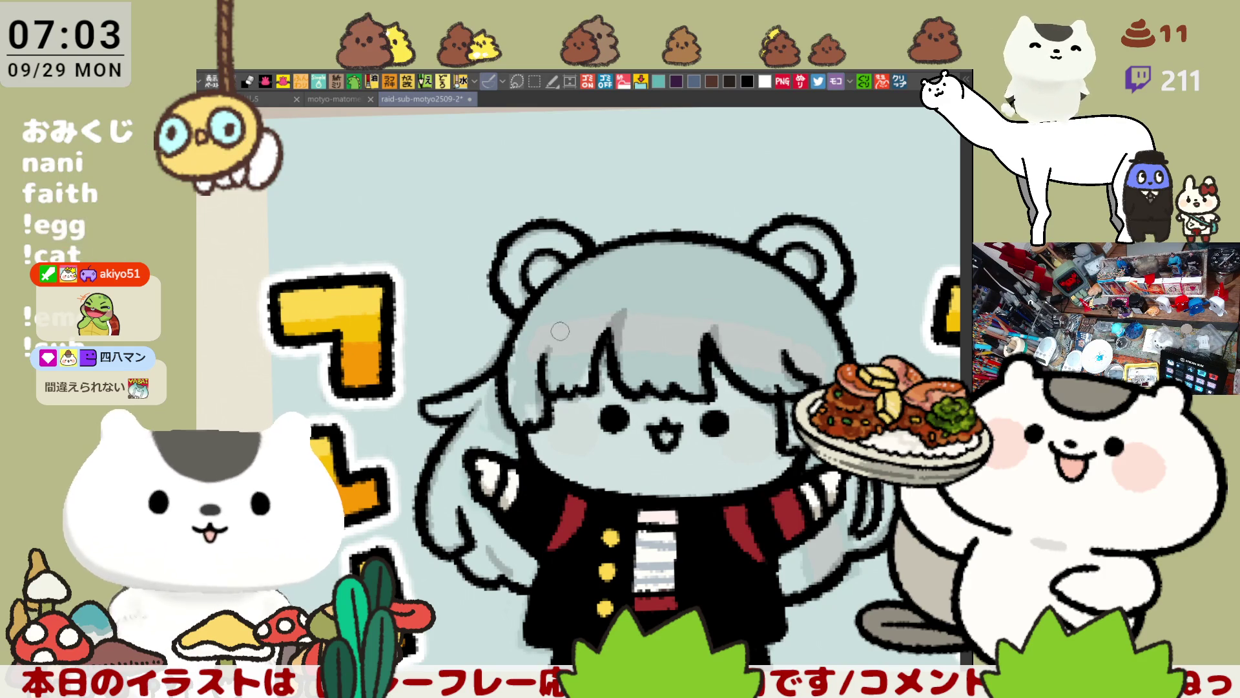
pyautogui.moveTo(555, 330); pyautogui.dragTo(772, 322)
pyautogui.hotkey('ctrl', 'z')
pyautogui.moveTo(553, 333); pyautogui.dragTo(768, 320)
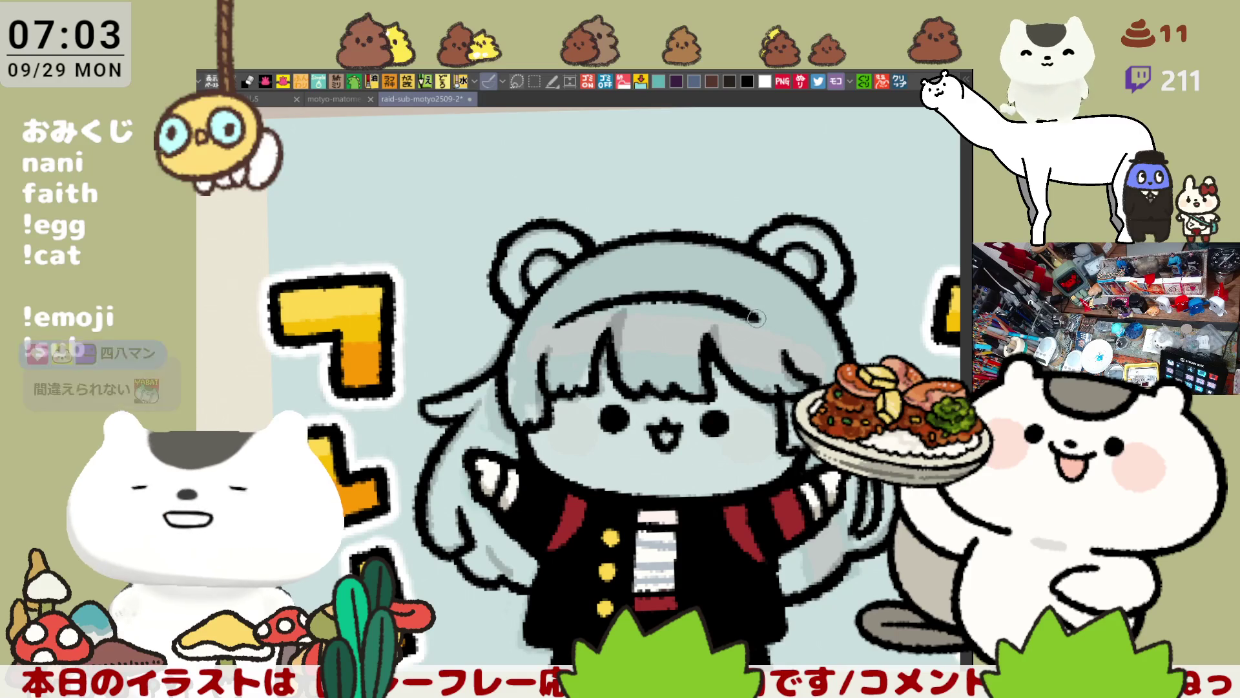
pyautogui.hotkey('ctrl', 'z')
pyautogui.moveTo(560, 333); pyautogui.dragTo(763, 320)
pyautogui.hotkey('ctrl', 'z')
pyautogui.moveTo(554, 333); pyautogui.dragTo(758, 325)
pyautogui.hotkey('ctrl', 'z')
pyautogui.moveTo(562, 332); pyautogui.dragTo(729, 316)
pyautogui.hotkey('ctrl', 'z')
pyautogui.moveTo(552, 331); pyautogui.dragTo(711, 297)
pyautogui.hotkey('ctrl', 'z')
pyautogui.hotkey('ctrl', 'z')
pyautogui.moveTo(558, 329); pyautogui.dragTo(713, 307)
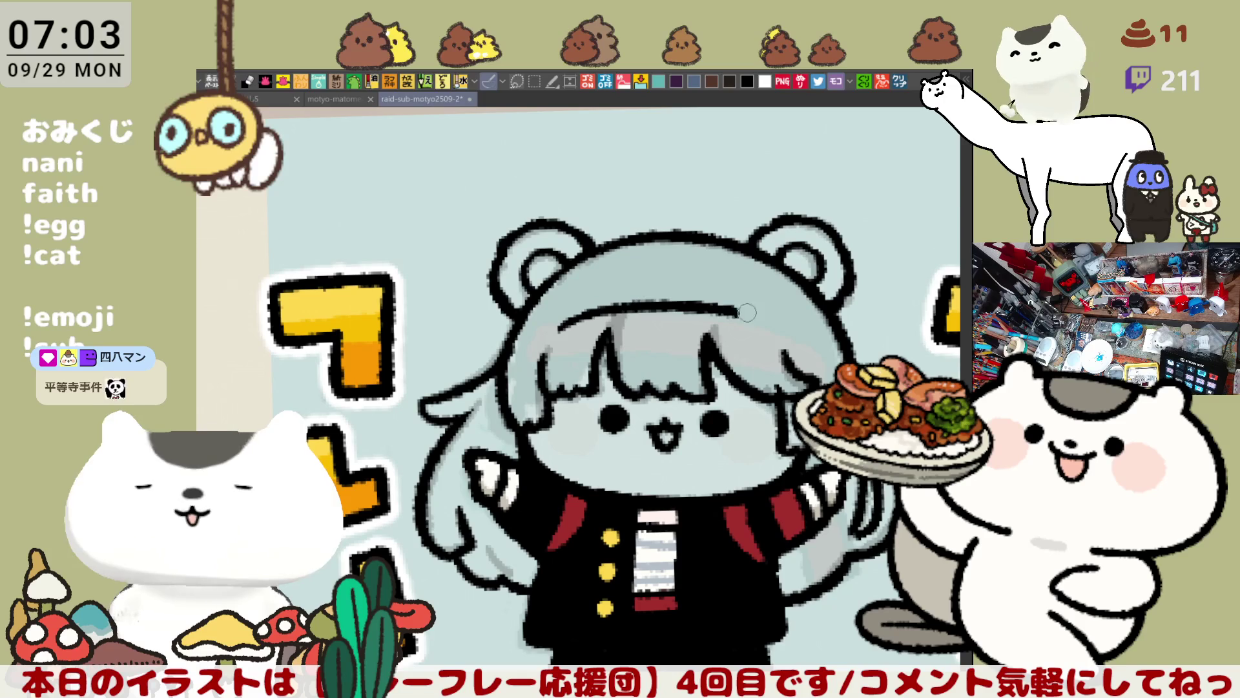
pyautogui.hotkey('ctrl', 'z')
pyautogui.moveTo(556, 328); pyautogui.dragTo(778, 326)
pyautogui.hotkey('ctrl', 'z')
pyautogui.moveTo(585, 315)
pyautogui.mouseDown()
pyautogui.moveTo(675, 299)
pyautogui.moveTo(778, 326)
pyautogui.mouseUp()
pyautogui.hotkey('ctrl', 'z')
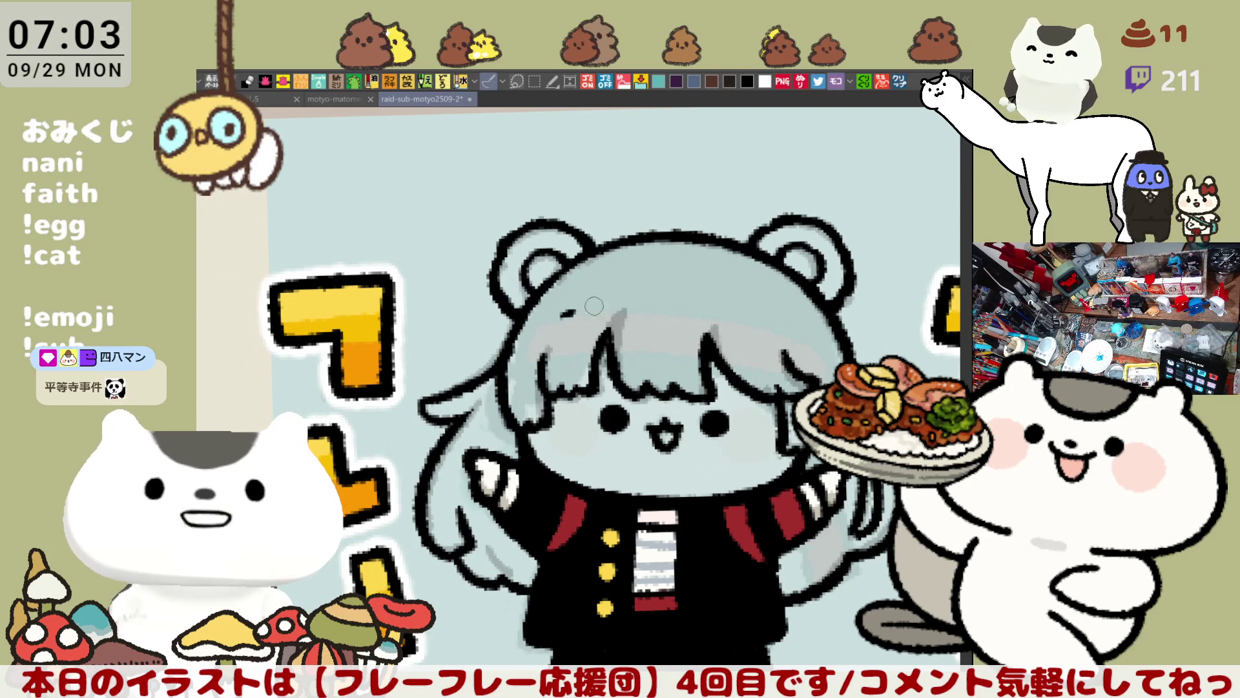
pyautogui.moveTo(569, 316); pyautogui.dragTo(775, 326)
pyautogui.hotkey('ctrl', 'z')
pyautogui.moveTo(561, 323); pyautogui.dragTo(772, 326)
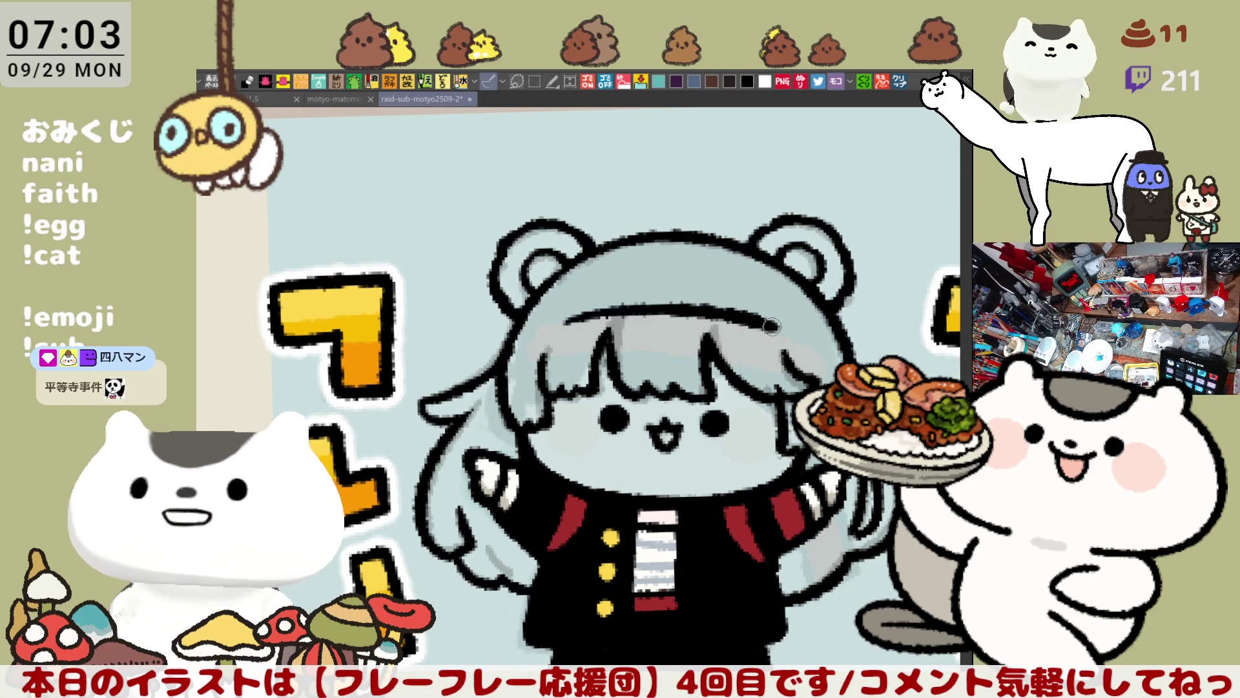
pyautogui.hotkey('ctrl', 'z')
pyautogui.moveTo(562, 321); pyautogui.dragTo(775, 326)
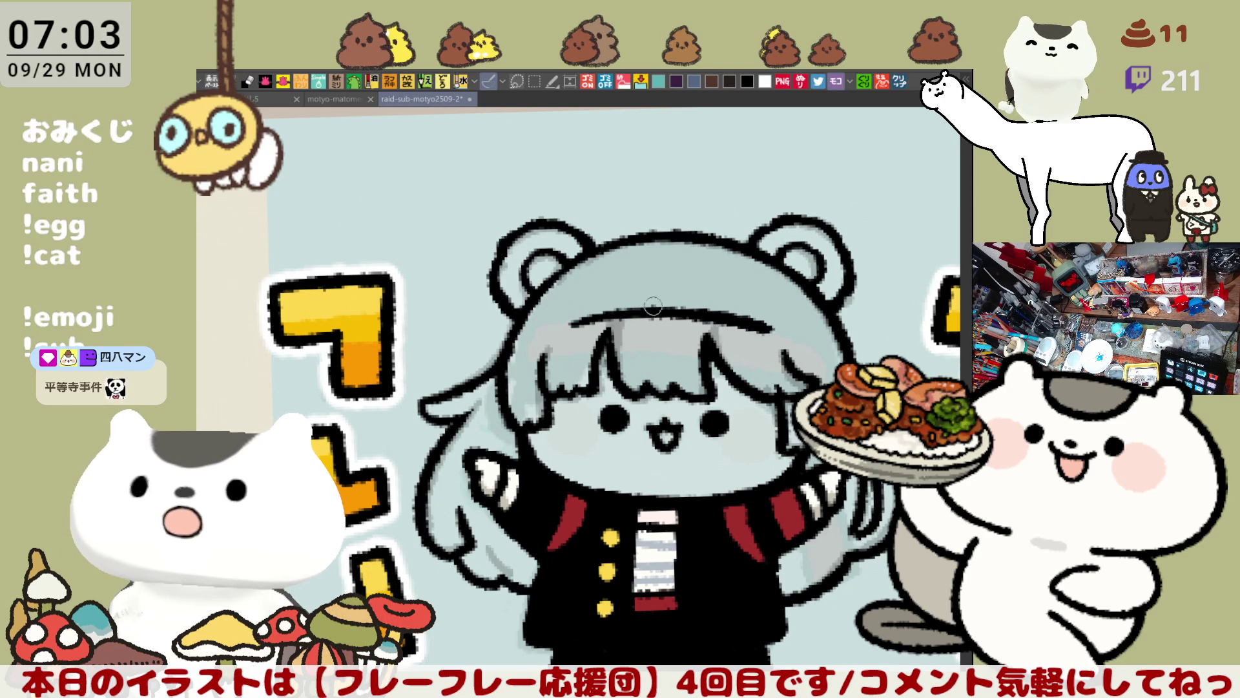
# Add the curved hair-top stroke and extend it down to the right side
pyautogui.moveTo(559, 315)
pyautogui.mouseDown()
pyautogui.moveTo(602, 282)
pyautogui.moveTo(562, 325)
pyautogui.moveTo(631, 270)
pyautogui.mouseUp()
pyautogui.hotkey('ctrl', 'z')
pyautogui.hotkey('ctrl', 'z')
pyautogui.hotkey('ctrl', 'z')
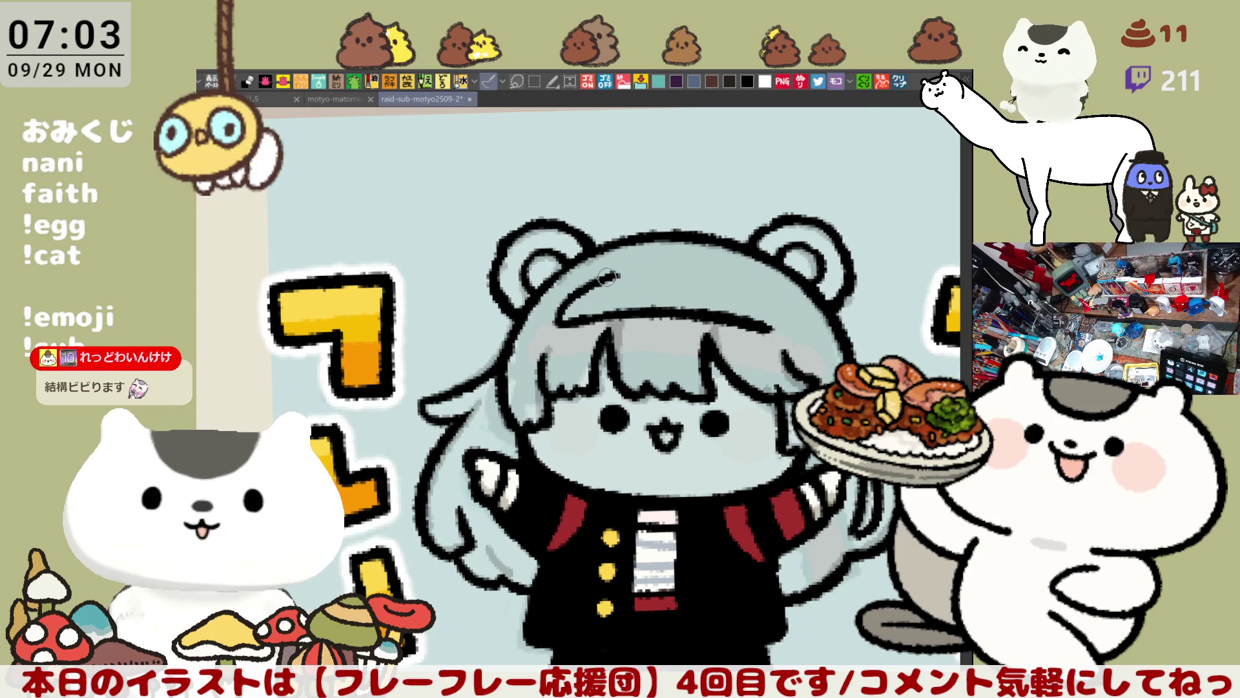
pyautogui.hotkey('ctrl', 'z')
pyautogui.moveTo(597, 285); pyautogui.dragTo(650, 268)
pyautogui.hotkey('ctrl', 'z')
pyautogui.moveTo(588, 291); pyautogui.dragTo(672, 267)
pyautogui.hotkey('ctrl', 'z')
pyautogui.moveTo(591, 289); pyautogui.dragTo(672, 268)
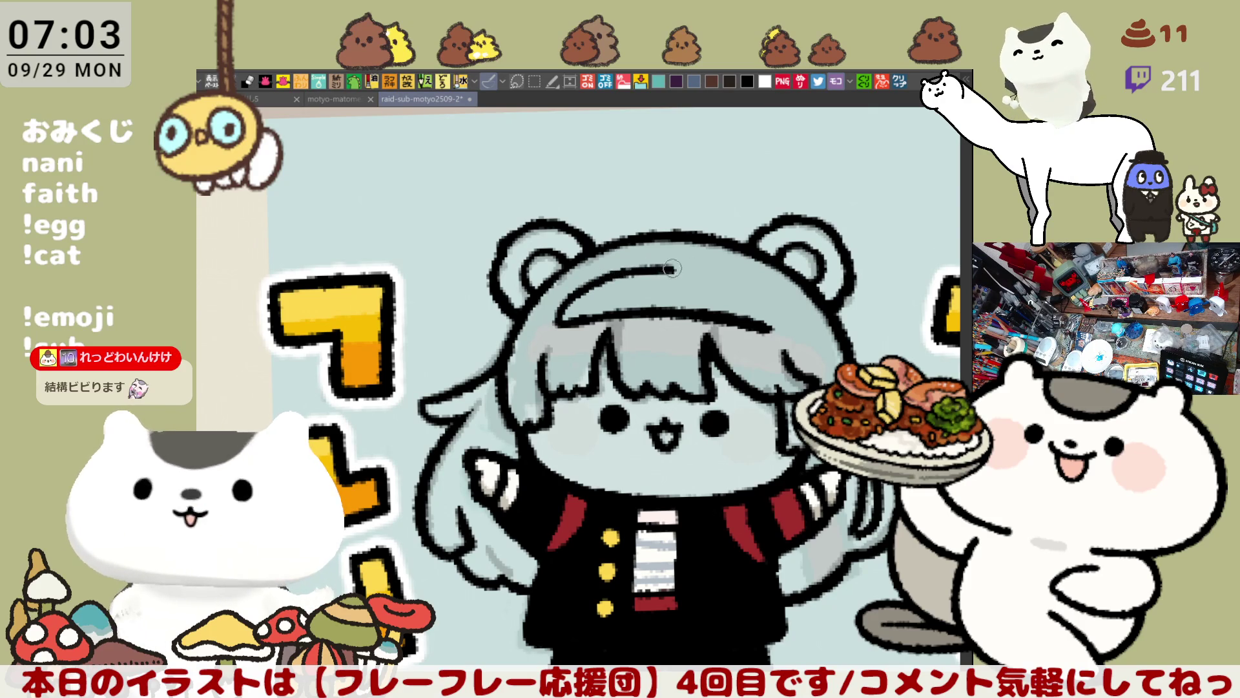
pyautogui.hotkey('ctrl', 'z')
pyautogui.moveTo(597, 289)
pyautogui.mouseDown()
pyautogui.moveTo(699, 265)
pyautogui.moveTo(772, 307)
pyautogui.mouseUp()
pyautogui.hotkey('ctrl', 'z')
pyautogui.hotkey('ctrl', 'z')
pyautogui.moveTo(685, 265)
pyautogui.mouseDown()
pyautogui.moveTo(782, 320)
pyautogui.moveTo(721, 278)
pyautogui.moveTo(772, 306)
pyautogui.mouseUp()
pyautogui.hotkey('ctrl', 'z')
pyautogui.hotkey('ctrl', 'z')
pyautogui.moveTo(672, 262); pyautogui.dragTo(778, 309)
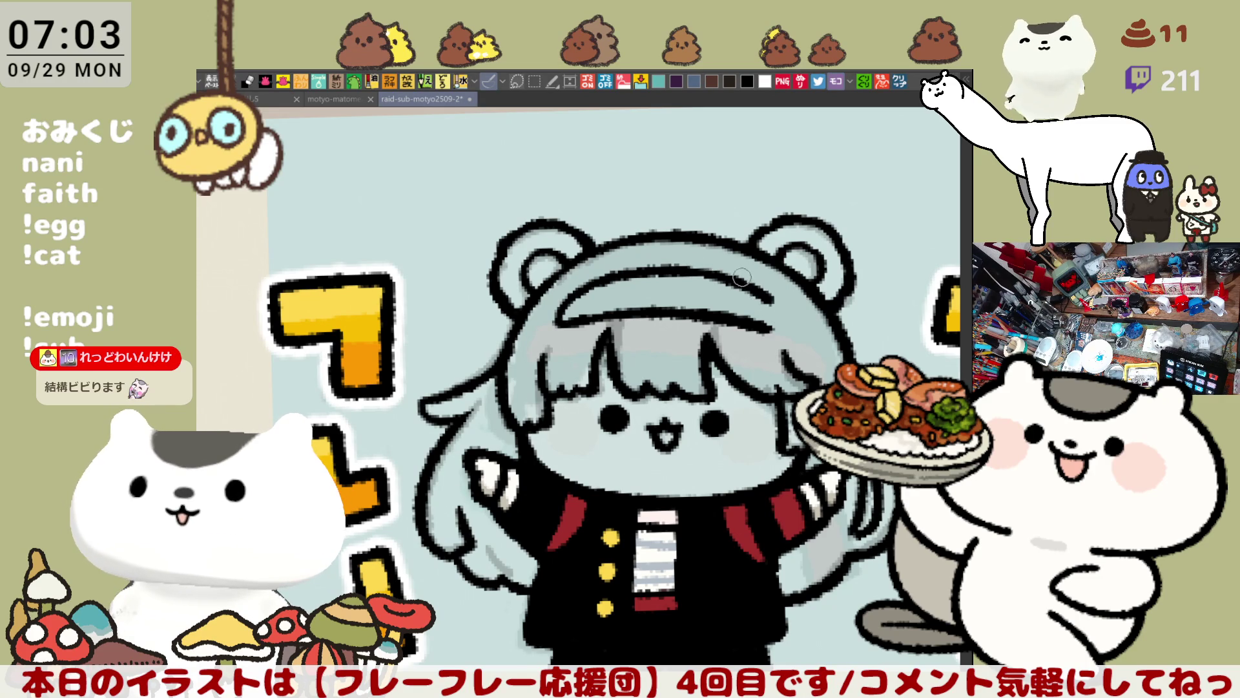
pyautogui.moveTo(695, 276)
pyautogui.mouseDown()
pyautogui.moveTo(743, 288)
pyautogui.moveTo(772, 306)
pyautogui.moveTo(772, 326)
pyautogui.mouseUp()
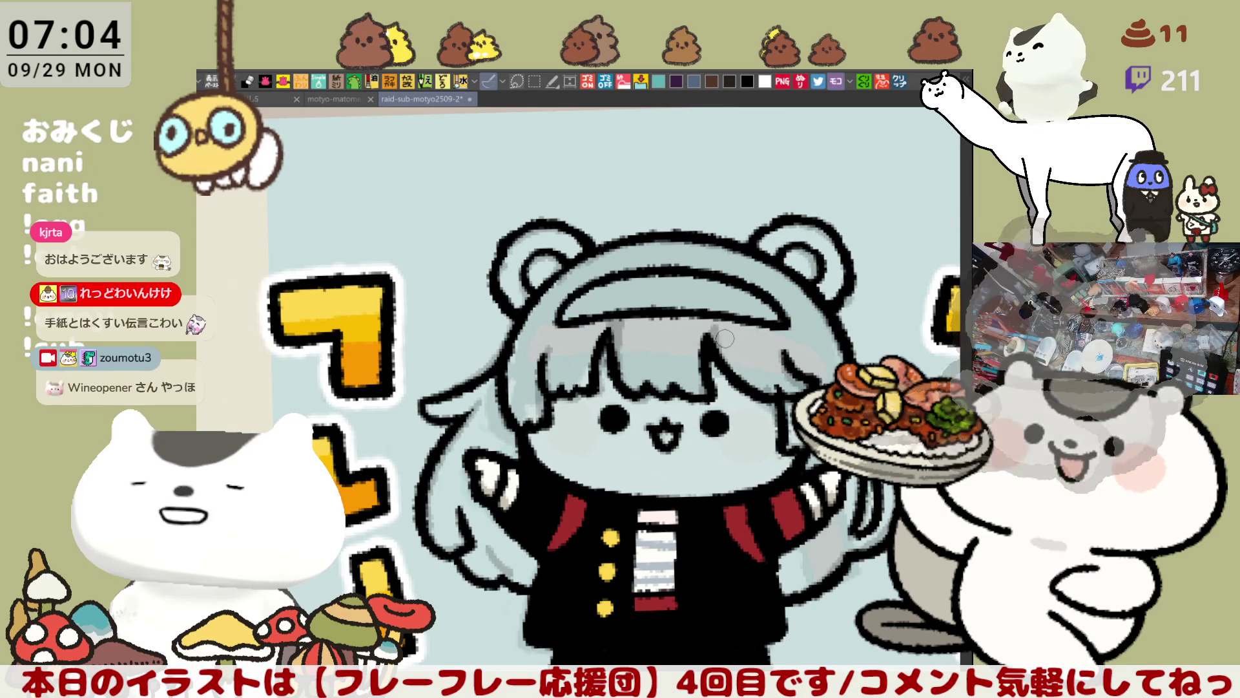
# Bring more of the character into view and lasso the left side of the head
pyautogui.moveTo(724, 338); pyautogui.dragTo(636, 254)
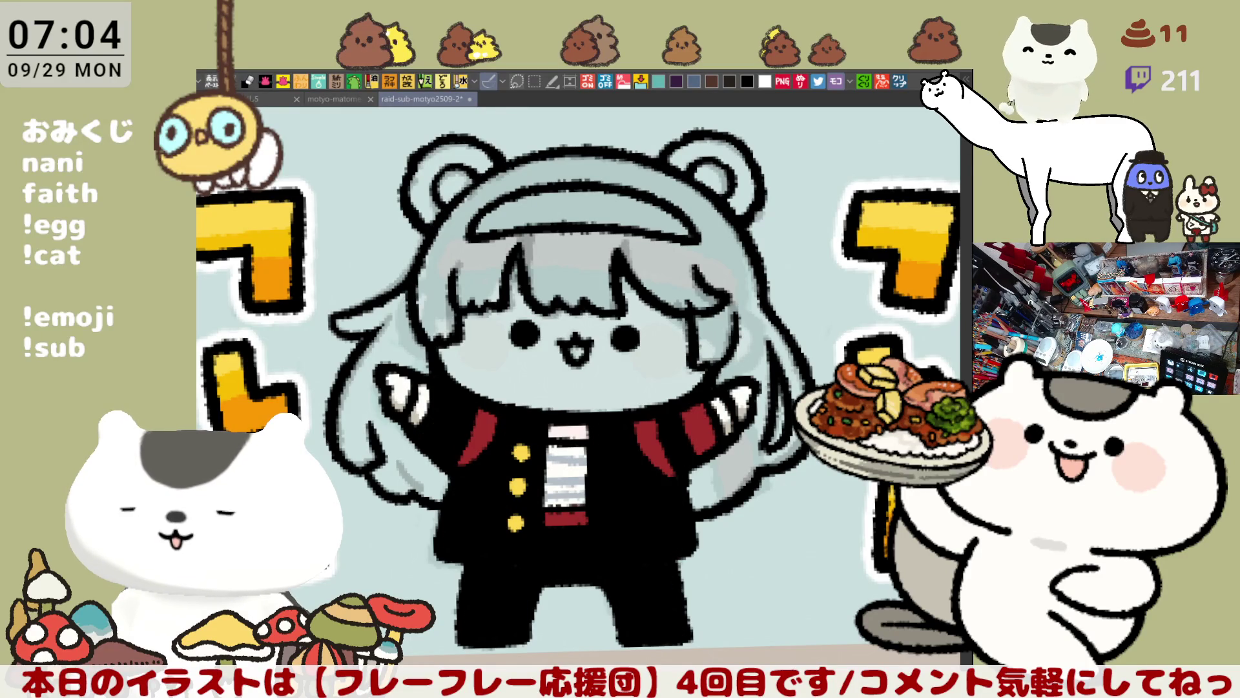
pyautogui.moveTo(419, 184)
pyautogui.mouseDown()
pyautogui.moveTo(564, 241)
pyautogui.moveTo(497, 366)
pyautogui.moveTo(398, 328)
pyautogui.moveTo(418, 184)
pyautogui.mouseUp()
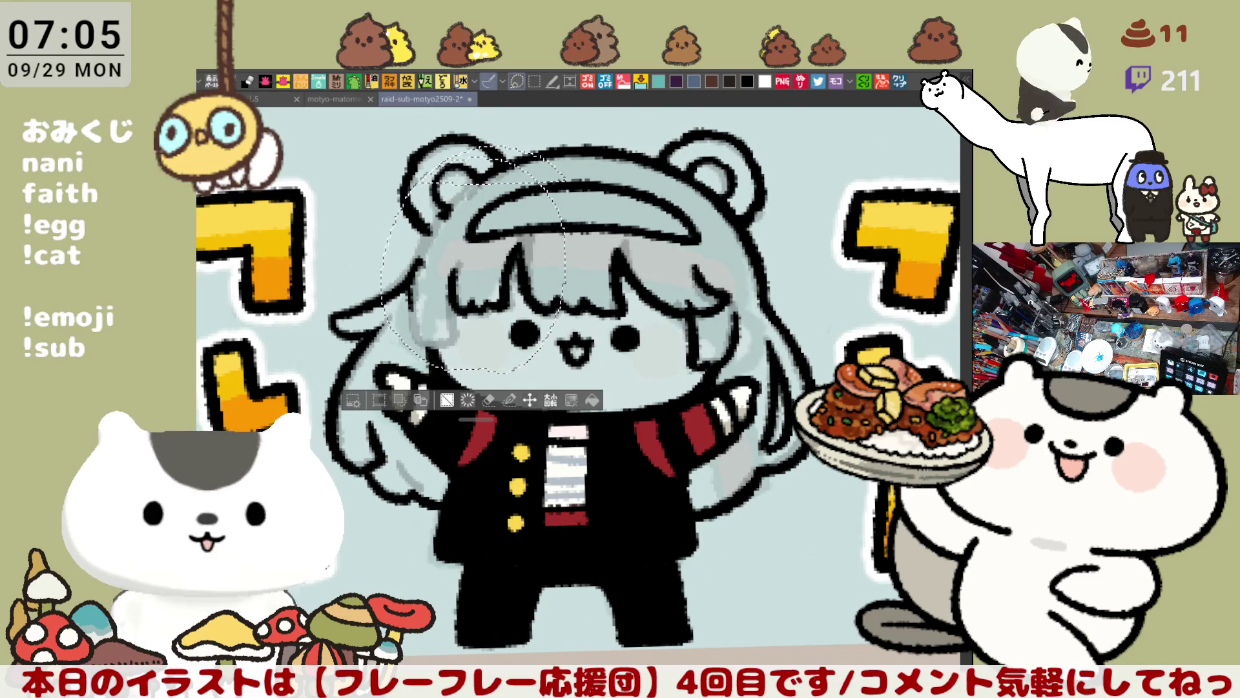
pyautogui.moveTo(497, 135)
pyautogui.mouseDown()
pyautogui.moveTo(523, 133)
pyautogui.moveTo(536, 358)
pyautogui.mouseUp()
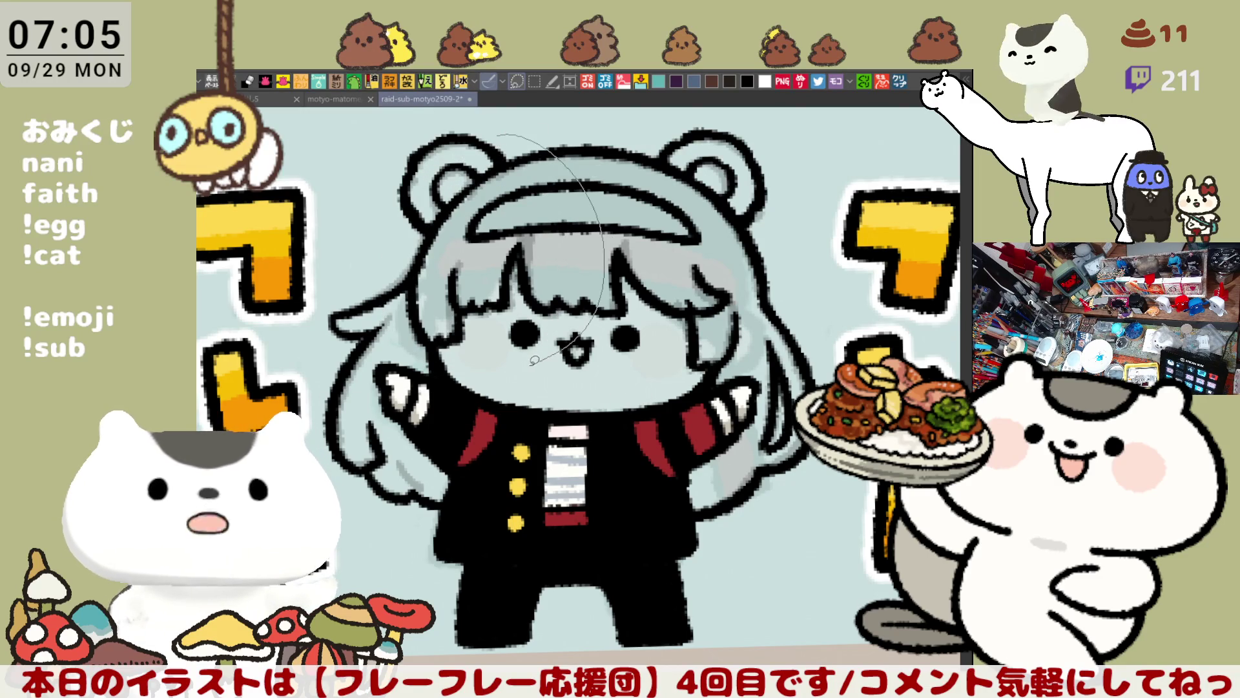
pyautogui.moveTo(456, 369)
pyautogui.mouseDown()
pyautogui.moveTo(368, 297)
pyautogui.moveTo(388, 155)
pyautogui.mouseUp()
pyautogui.scroll(1, 760, 227)
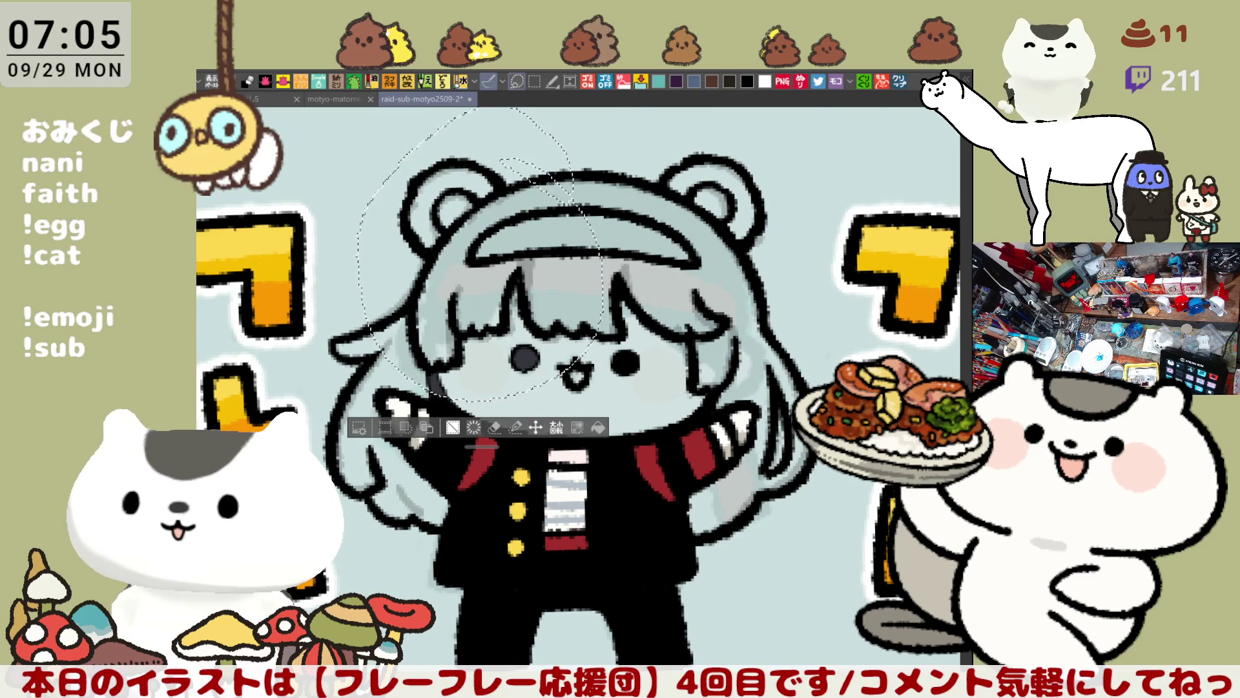
pyautogui.hotkey('ctrl', '-')
pyautogui.hotkey('ctrl', 'd')
pyautogui.hotkey('ctrl', '+')
pyautogui.scroll(-2, 765, 508)
pyautogui.scroll(3, 765, 508)
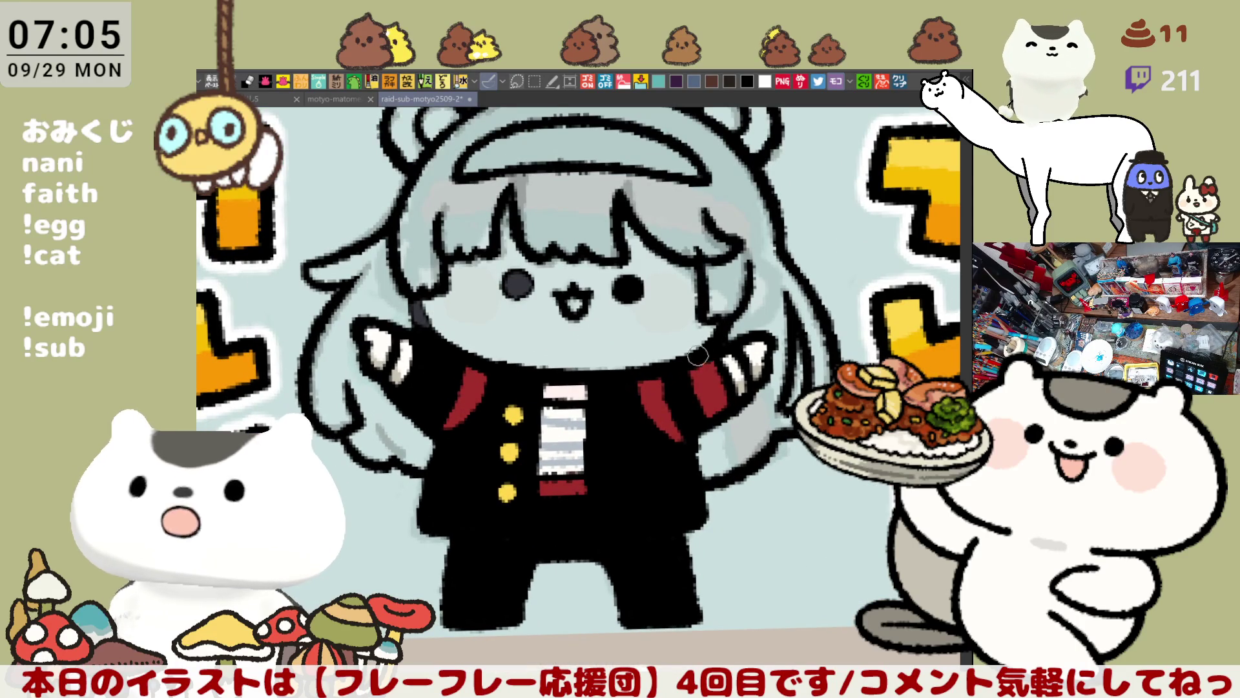
pyautogui.moveTo(711, 379); pyautogui.dragTo(774, 502)
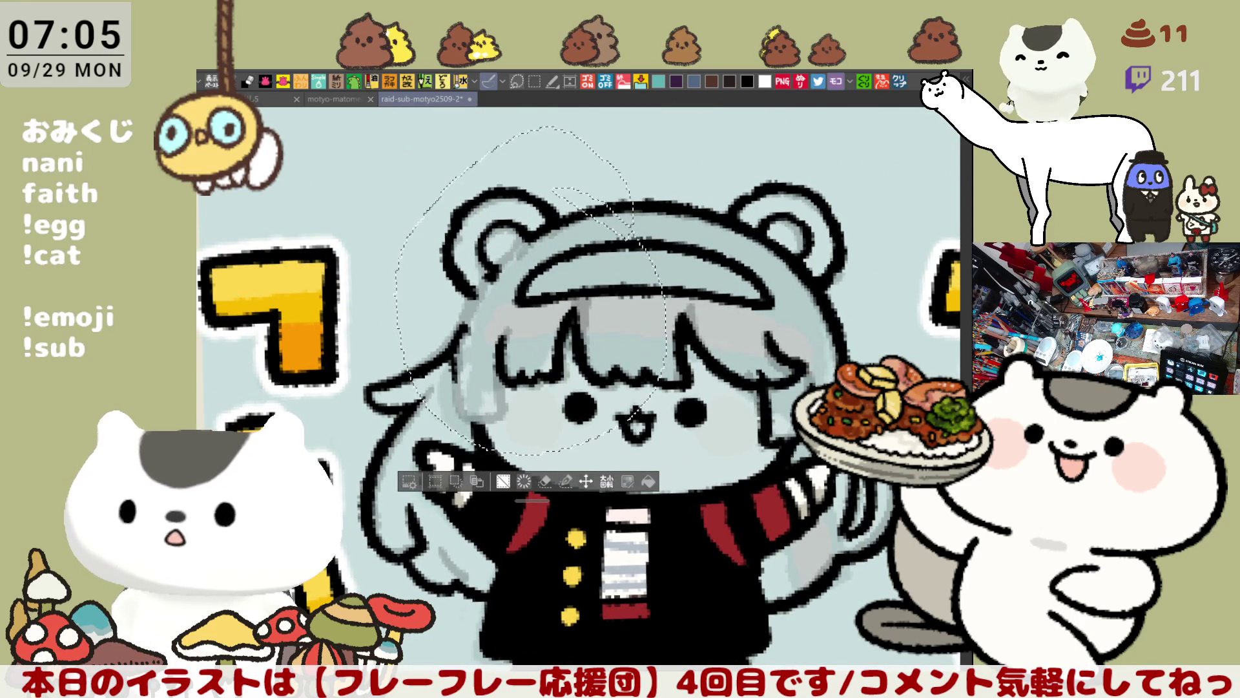
pyautogui.hotkey('ctrl', 'd')
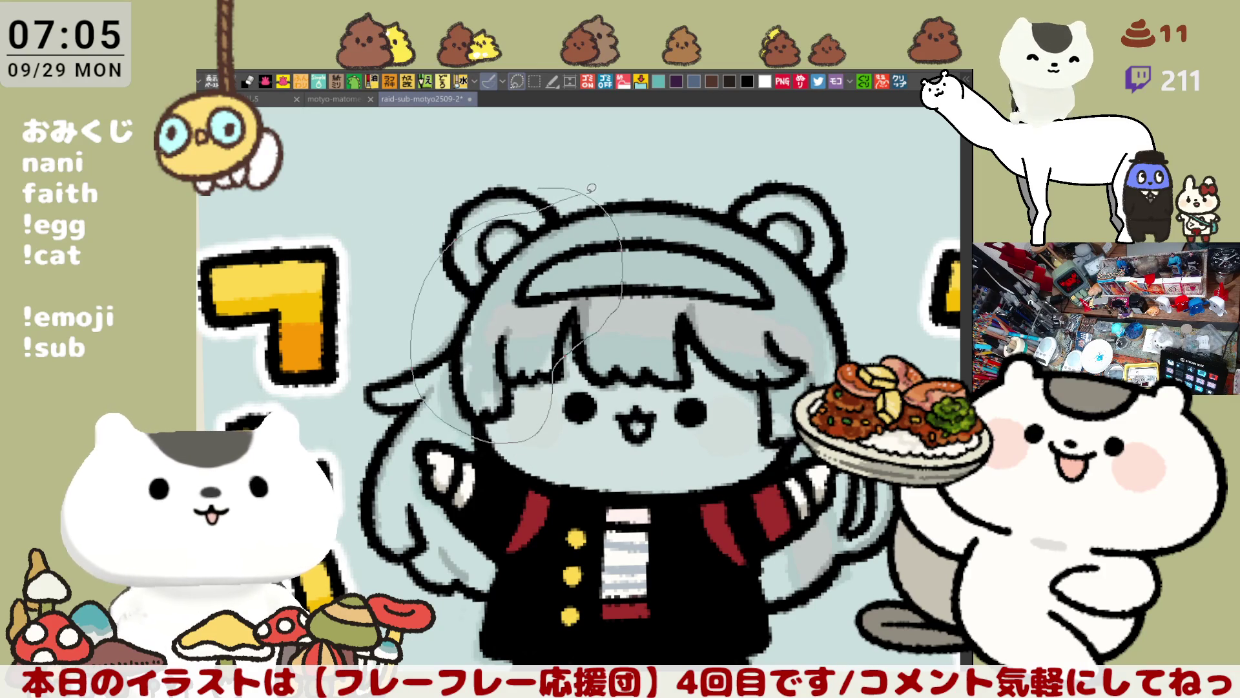
pyautogui.moveTo(584, 189); pyautogui.dragTo(590, 200)
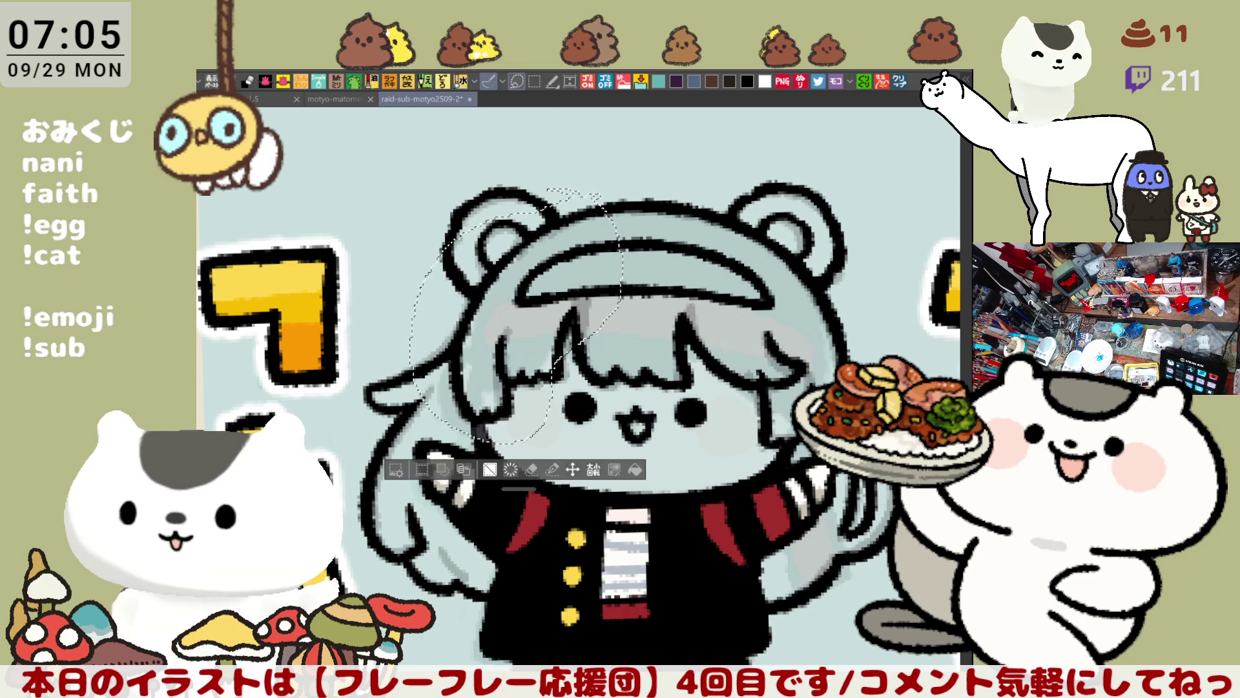
pyautogui.hotkey('ctrl', 'd')
pyautogui.moveTo(708, 565); pyautogui.dragTo(690, 449)
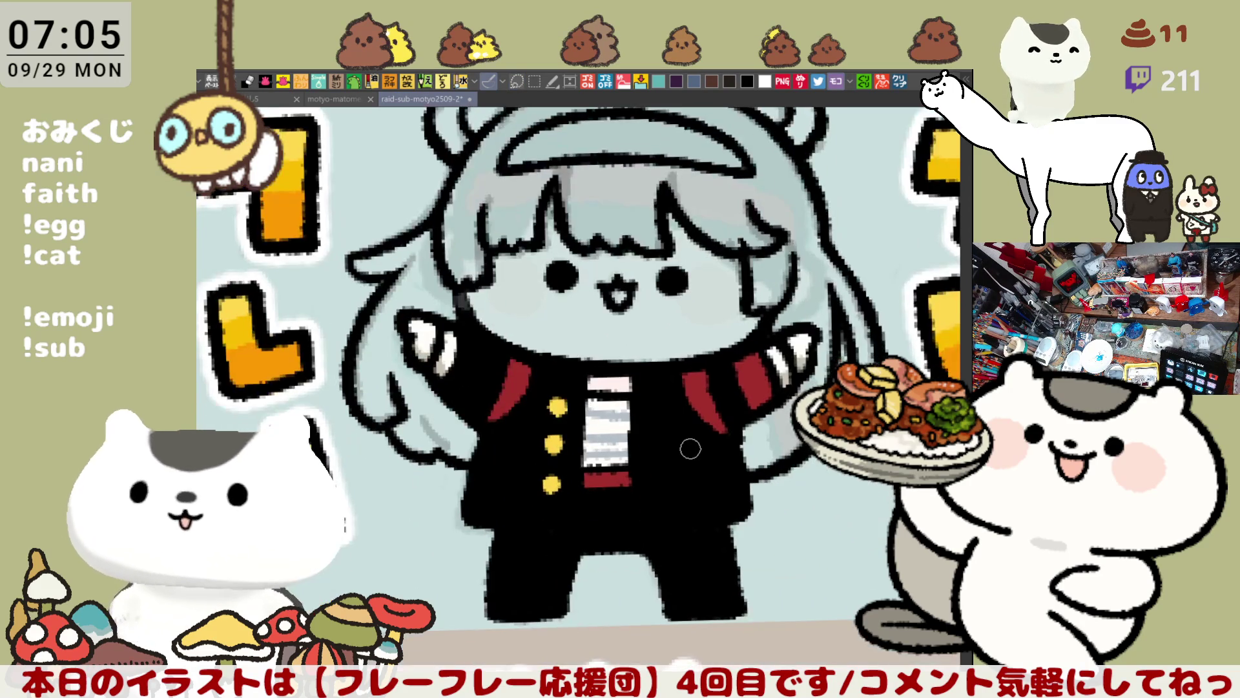
pyautogui.scroll(-5, 690, 448)
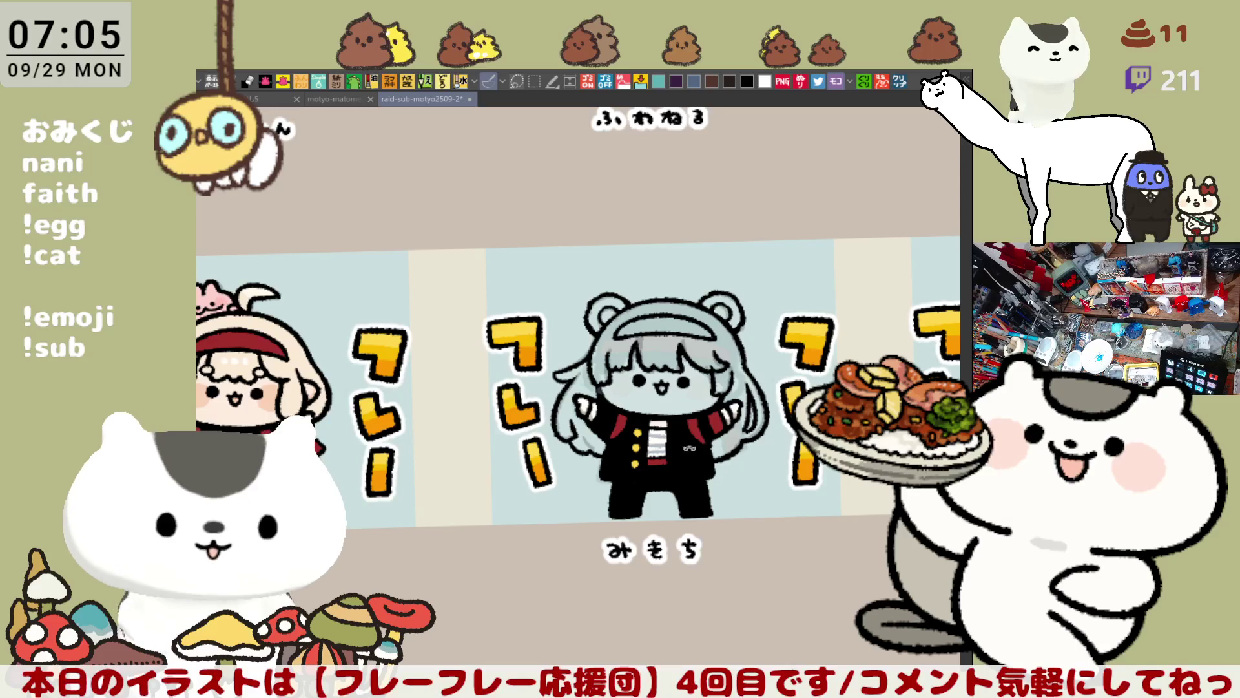
pyautogui.moveTo(711, 249); pyautogui.dragTo(723, 252)
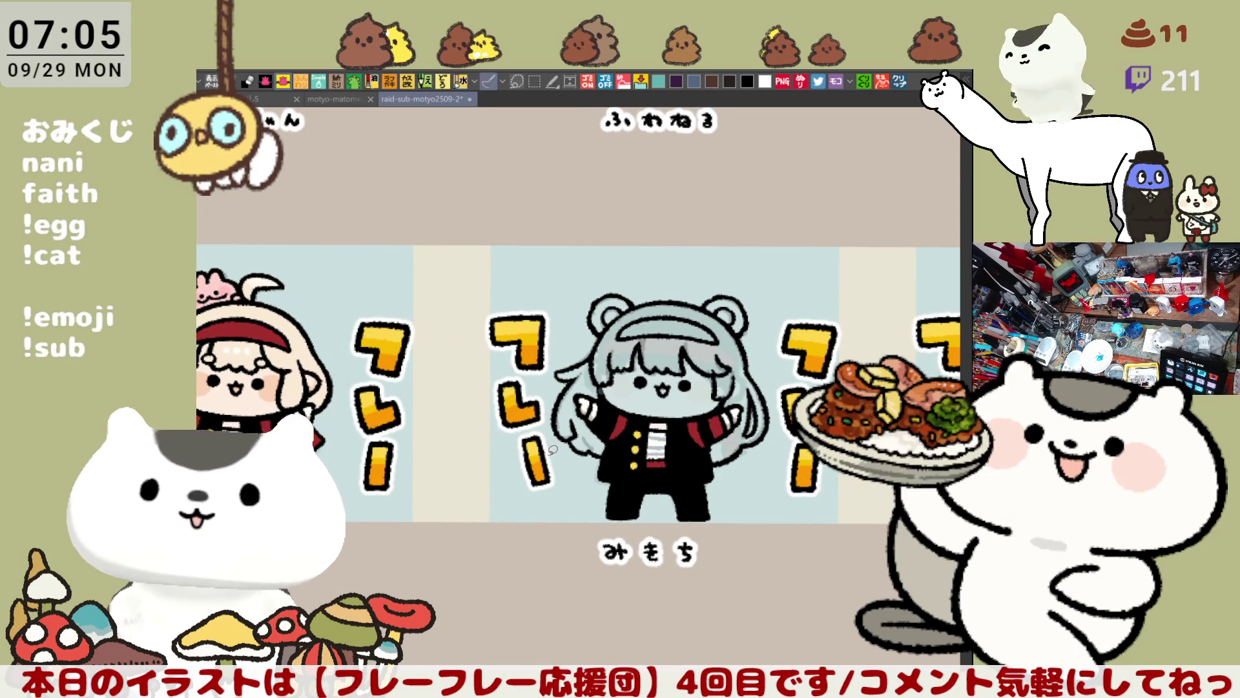
pyautogui.moveTo(575, 463)
pyautogui.mouseDown()
pyautogui.moveTo(555, 412)
pyautogui.moveTo(643, 236)
pyautogui.moveTo(770, 310)
pyautogui.mouseUp()
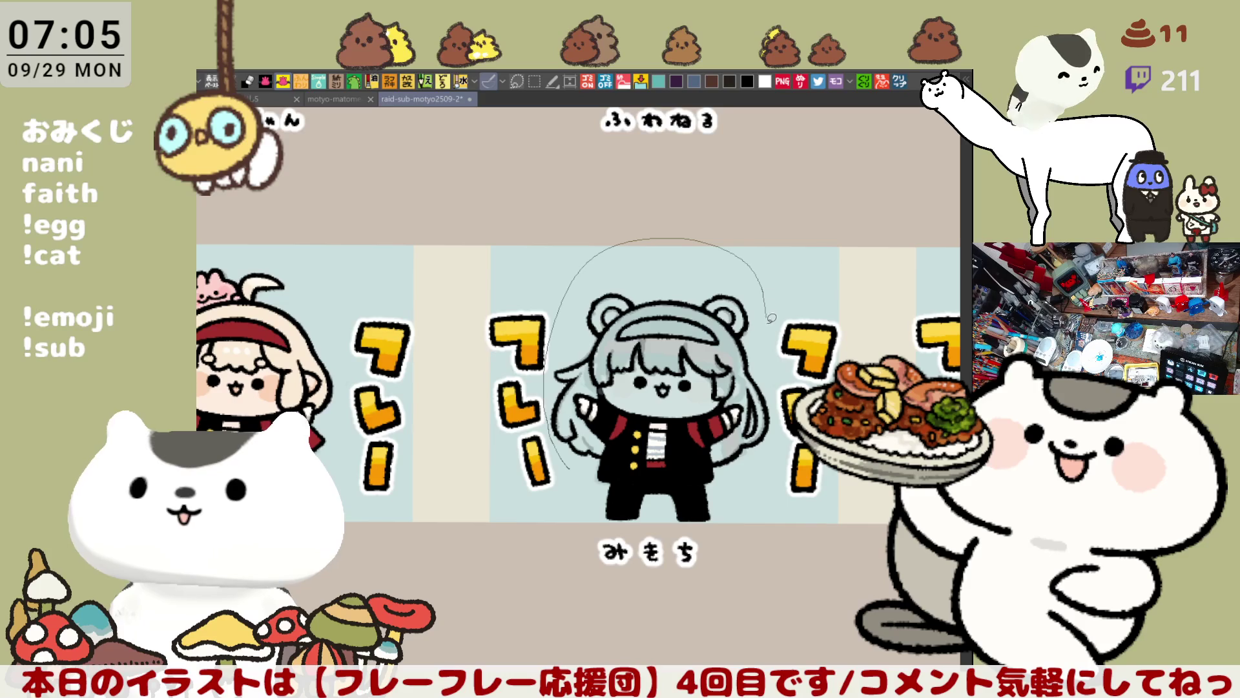
pyautogui.moveTo(784, 449)
pyautogui.mouseDown()
pyautogui.moveTo(679, 491)
pyautogui.moveTo(562, 466)
pyautogui.moveTo(572, 463)
pyautogui.mouseUp()
pyautogui.hotkey('ctrl', 'z')
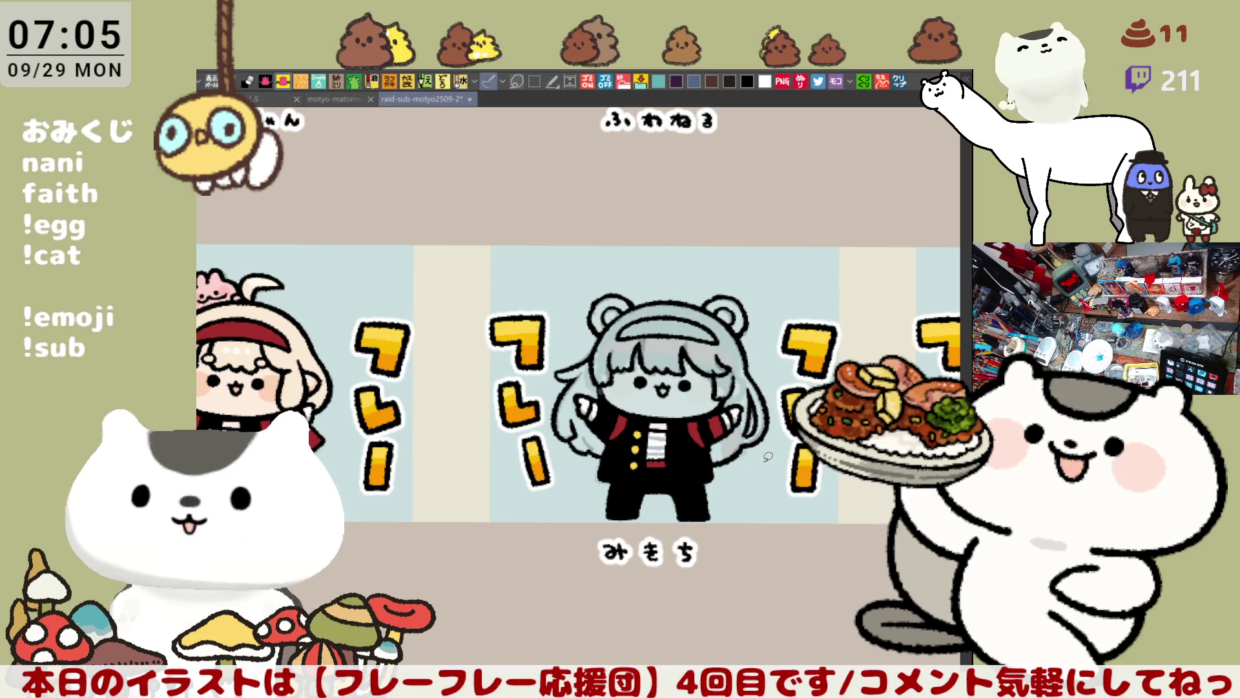
pyautogui.scroll(2, 768, 456)
pyautogui.scroll(2, 767, 456)
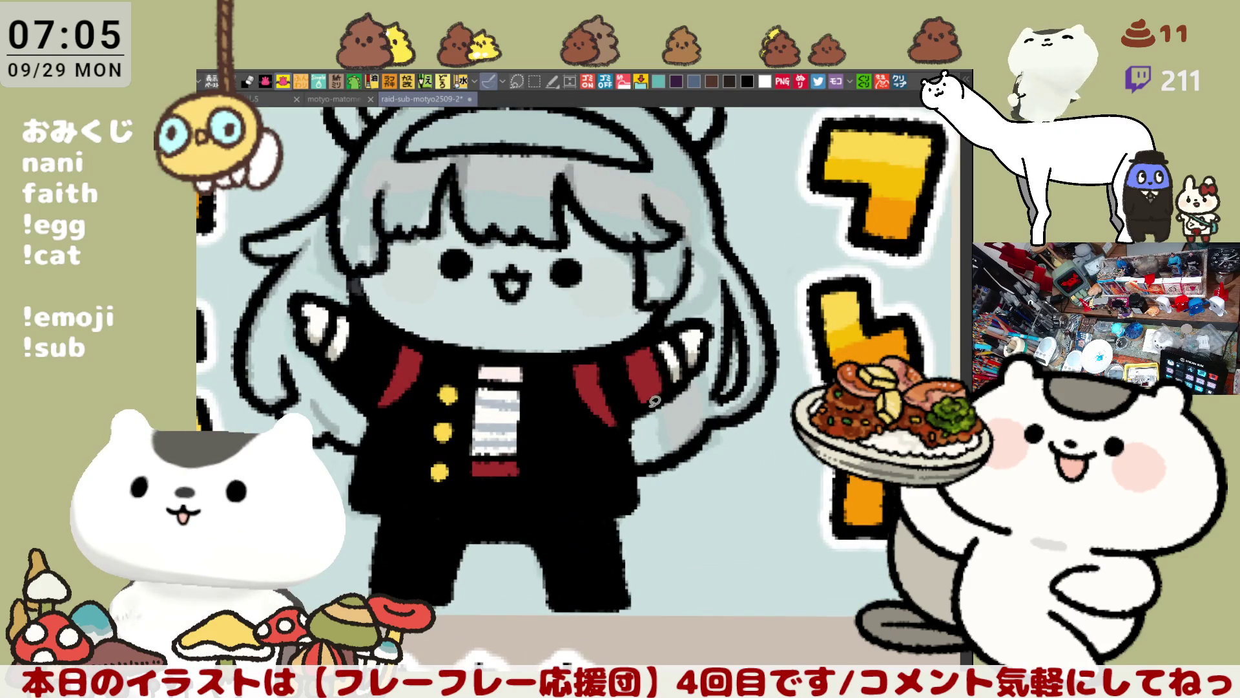
# Lasso-fill dark grey around the arms, hair and head outline
pyautogui.moveTo(648, 478)
pyautogui.mouseDown()
pyautogui.moveTo(631, 406)
pyautogui.moveTo(680, 386)
pyautogui.mouseUp()
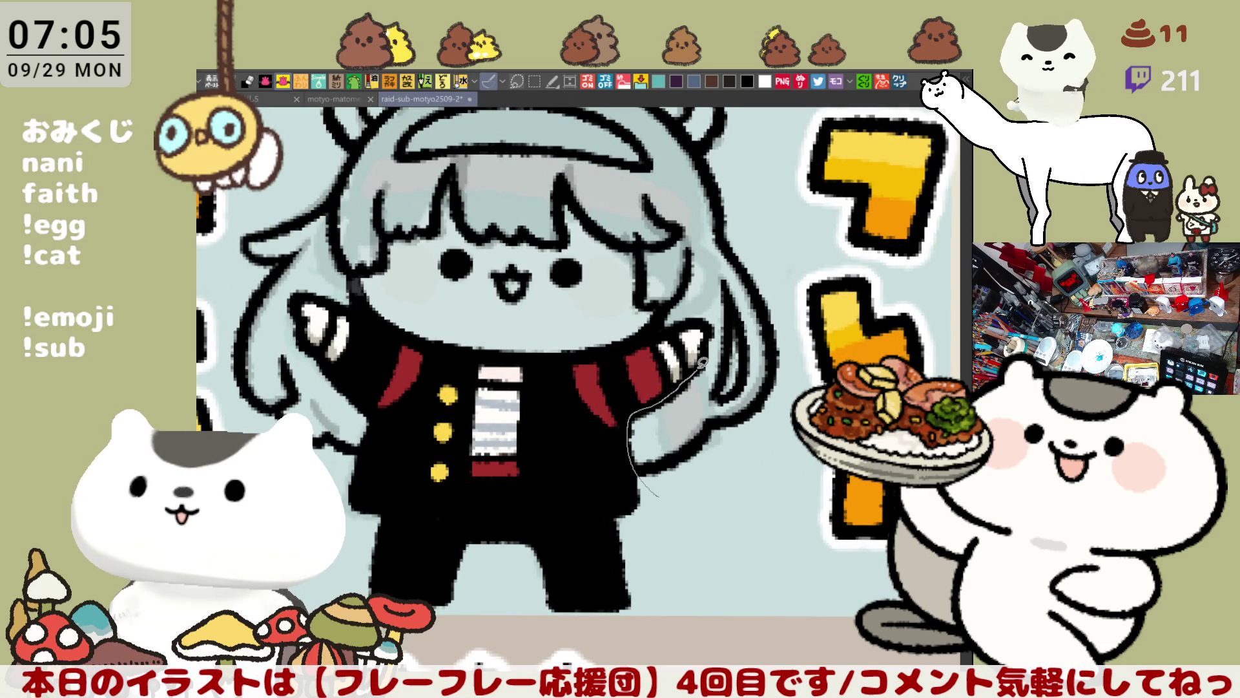
pyautogui.moveTo(685, 321)
pyautogui.mouseDown()
pyautogui.moveTo(578, 354)
pyautogui.moveTo(493, 357)
pyautogui.moveTo(440, 350)
pyautogui.moveTo(371, 312)
pyautogui.mouseUp()
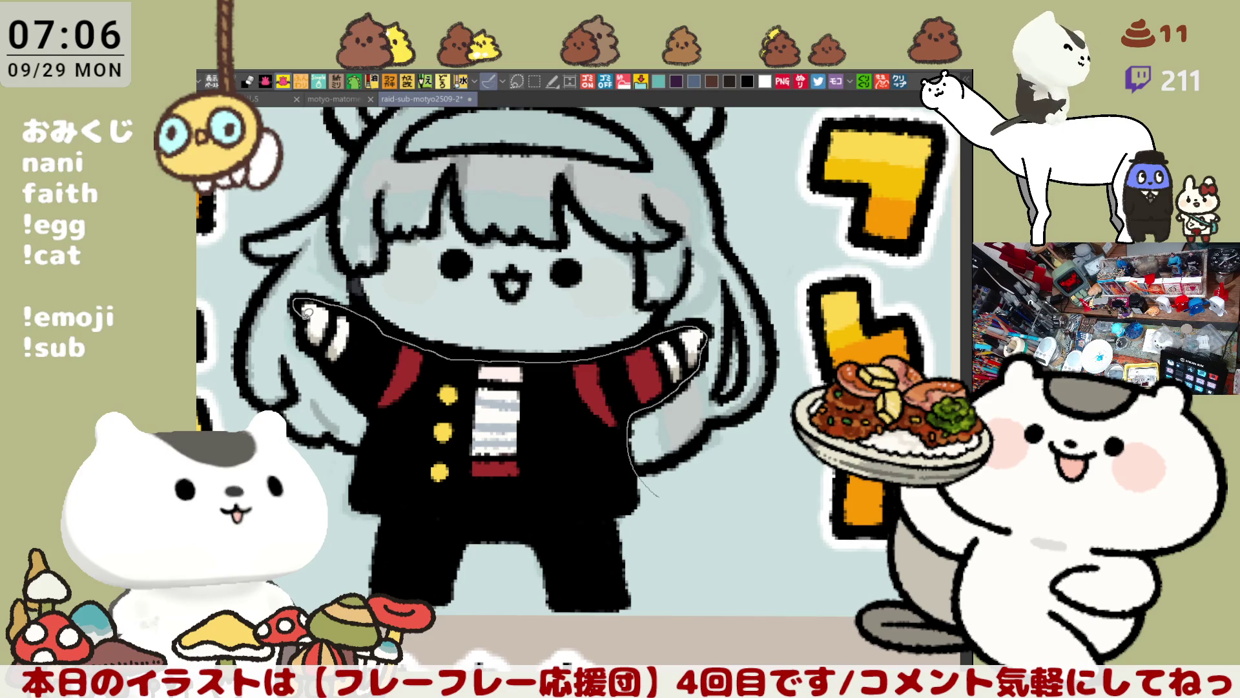
pyautogui.moveTo(310, 340)
pyautogui.mouseDown()
pyautogui.moveTo(368, 399)
pyautogui.moveTo(375, 437)
pyautogui.moveTo(312, 467)
pyautogui.mouseUp()
pyautogui.moveTo(221, 353); pyautogui.dragTo(236, 215)
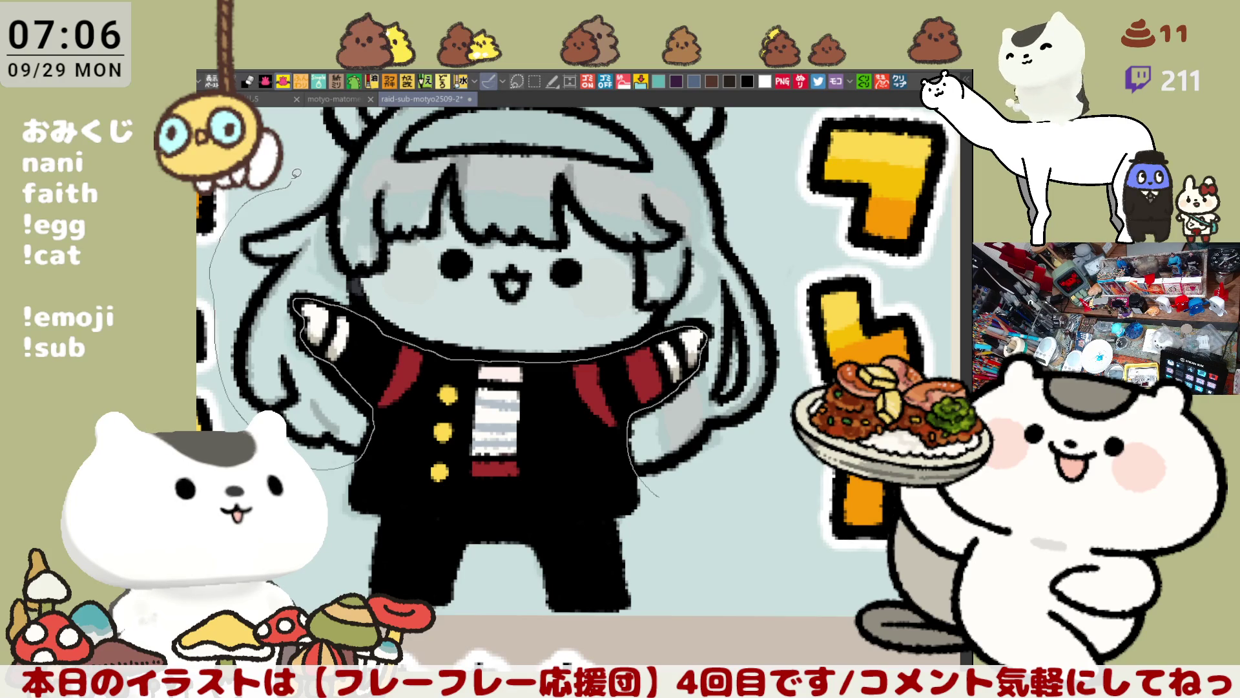
pyautogui.moveTo(303, 107)
pyautogui.mouseDown()
pyautogui.moveTo(642, 120)
pyautogui.moveTo(718, 144)
pyautogui.moveTo(765, 274)
pyautogui.mouseUp()
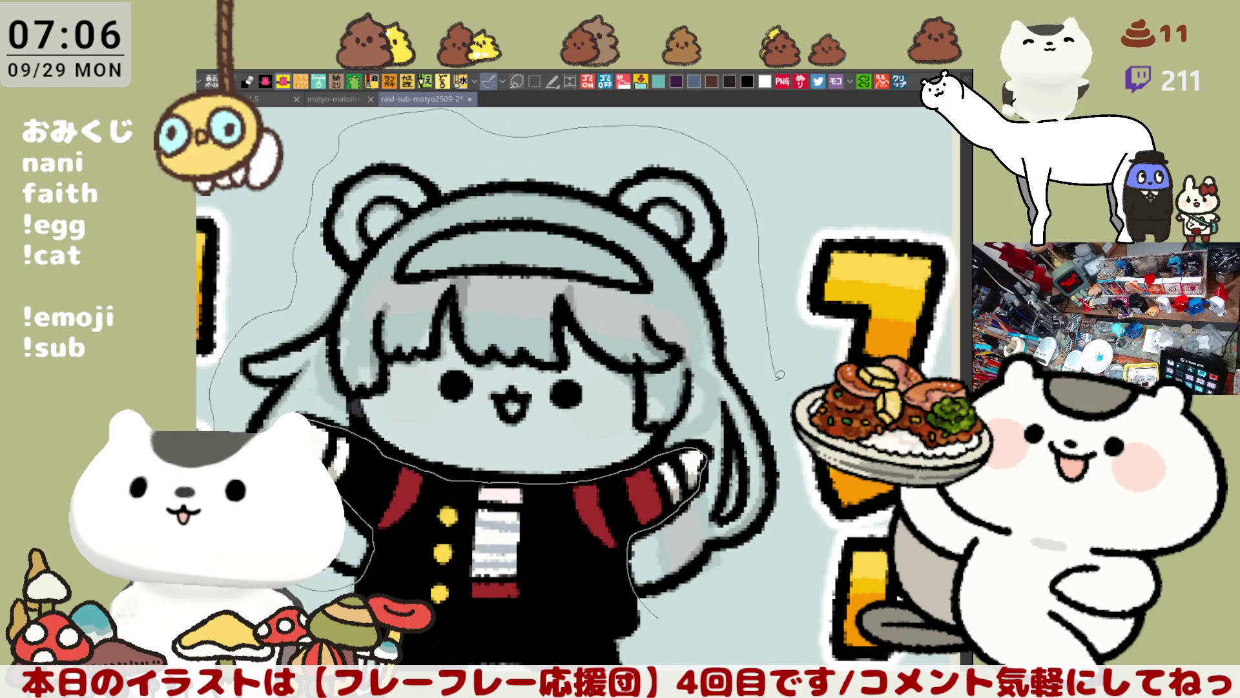
pyautogui.moveTo(801, 458); pyautogui.dragTo(779, 568)
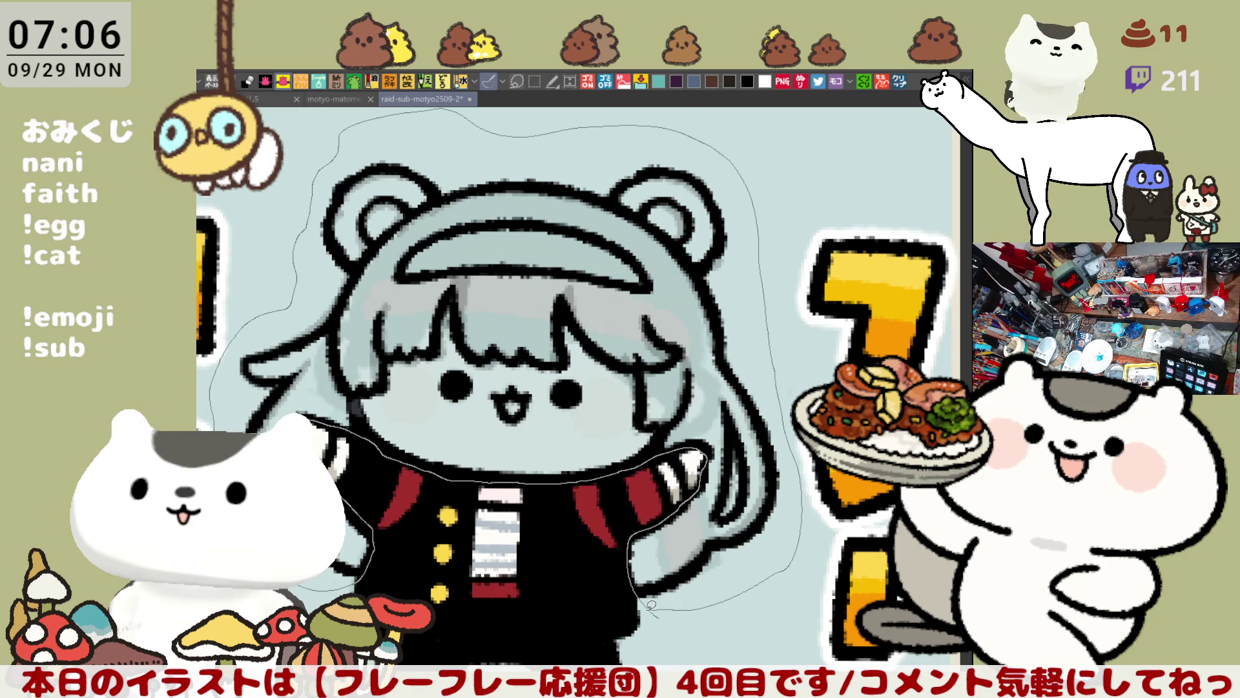
pyautogui.moveTo(651, 606); pyautogui.dragTo(721, 588)
pyautogui.moveTo(591, 538); pyautogui.dragTo(648, 506)
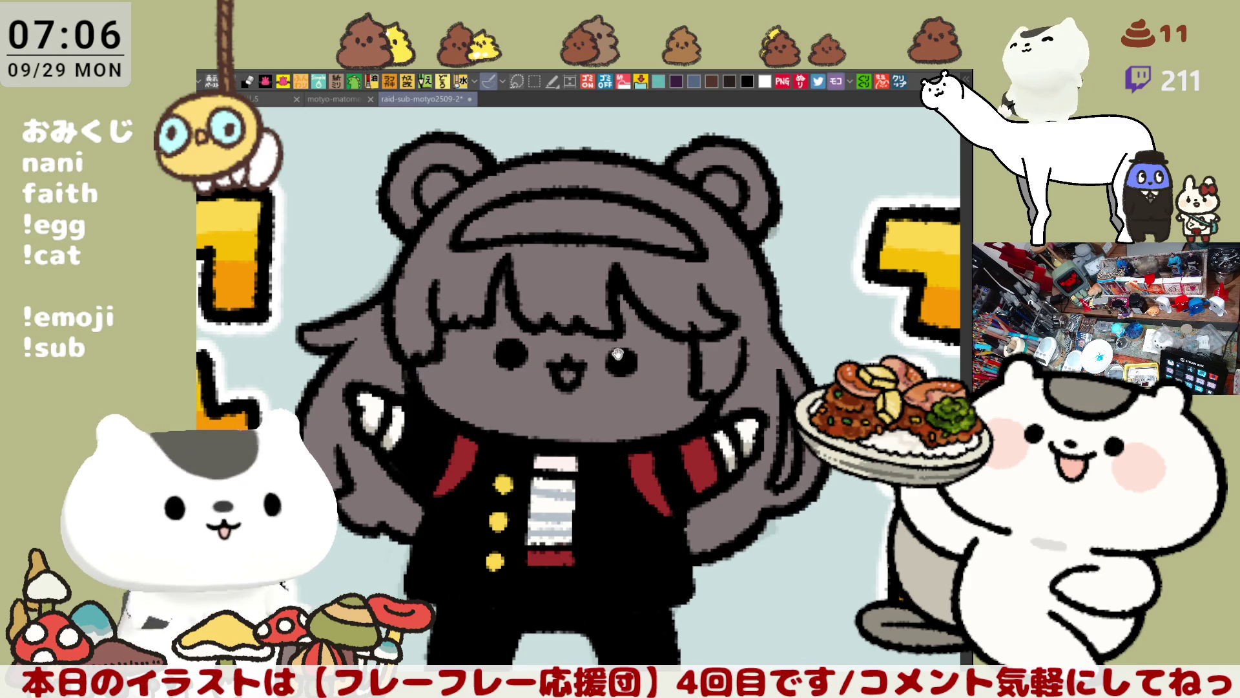
# Reposition and zoom the view, then fill the face light pink
pyautogui.moveTo(626, 345); pyautogui.dragTo(664, 322)
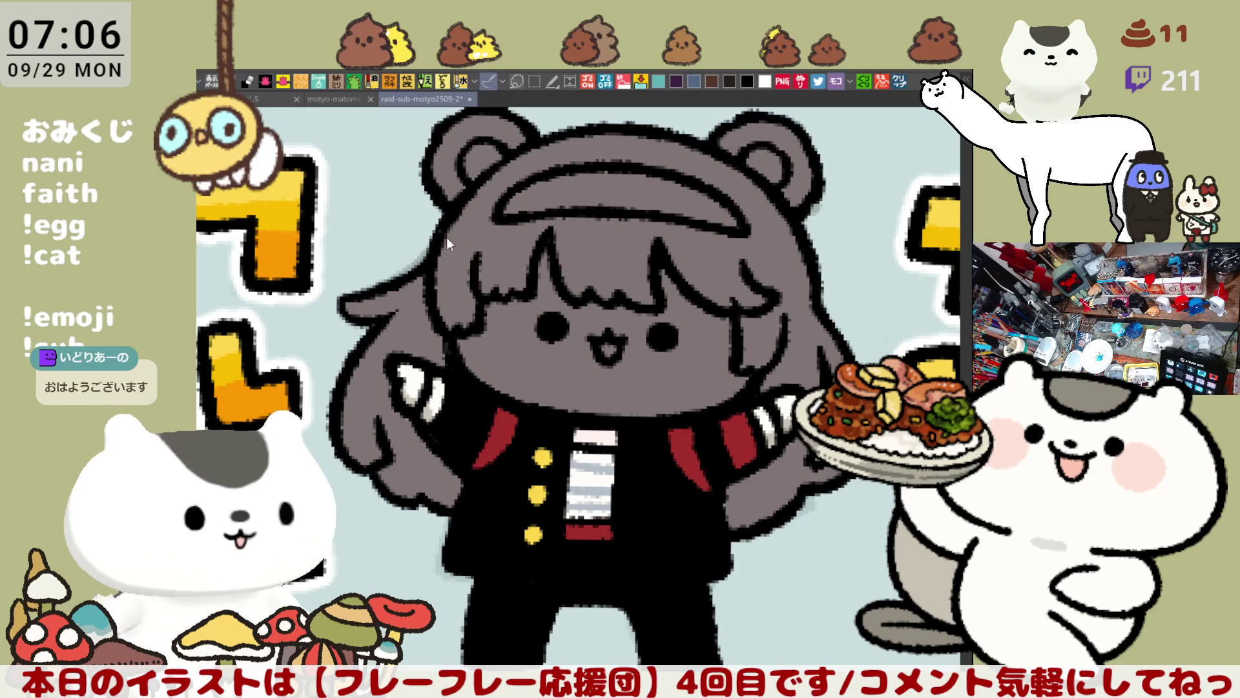
pyautogui.moveTo(460, 305)
pyautogui.mouseDown()
pyautogui.moveTo(458, 340)
pyautogui.moveTo(487, 376)
pyautogui.mouseUp()
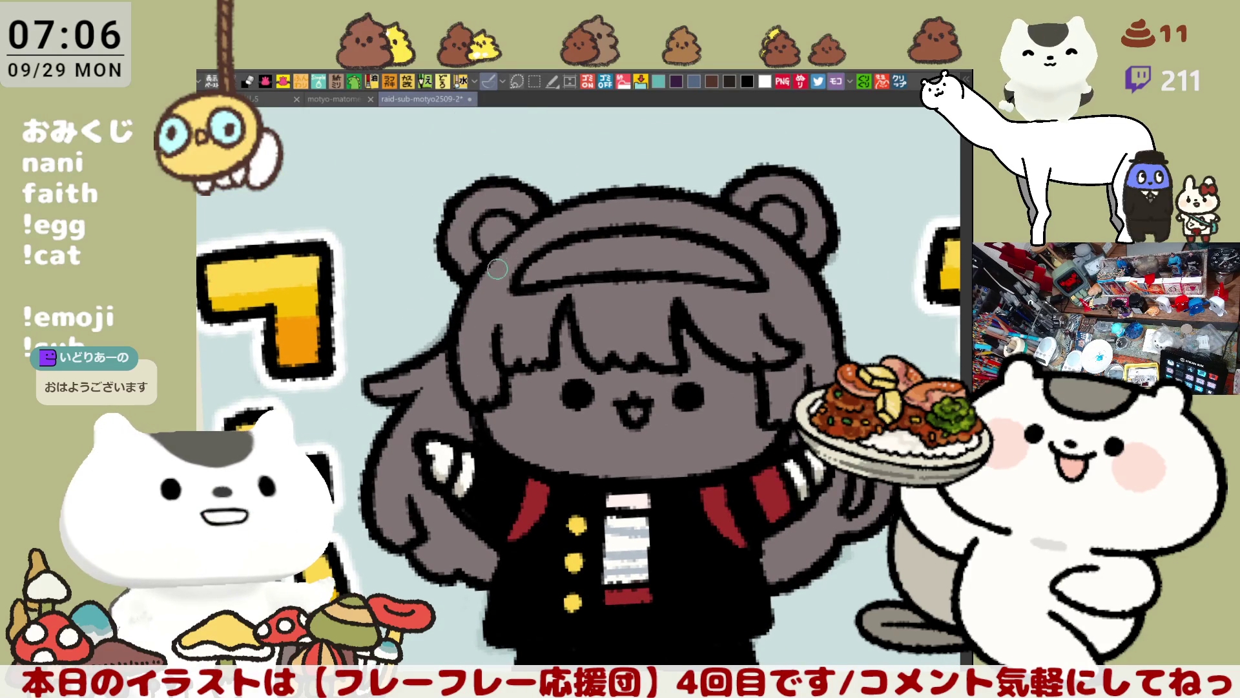
pyautogui.moveTo(785, 218); pyautogui.dragTo(795, 223)
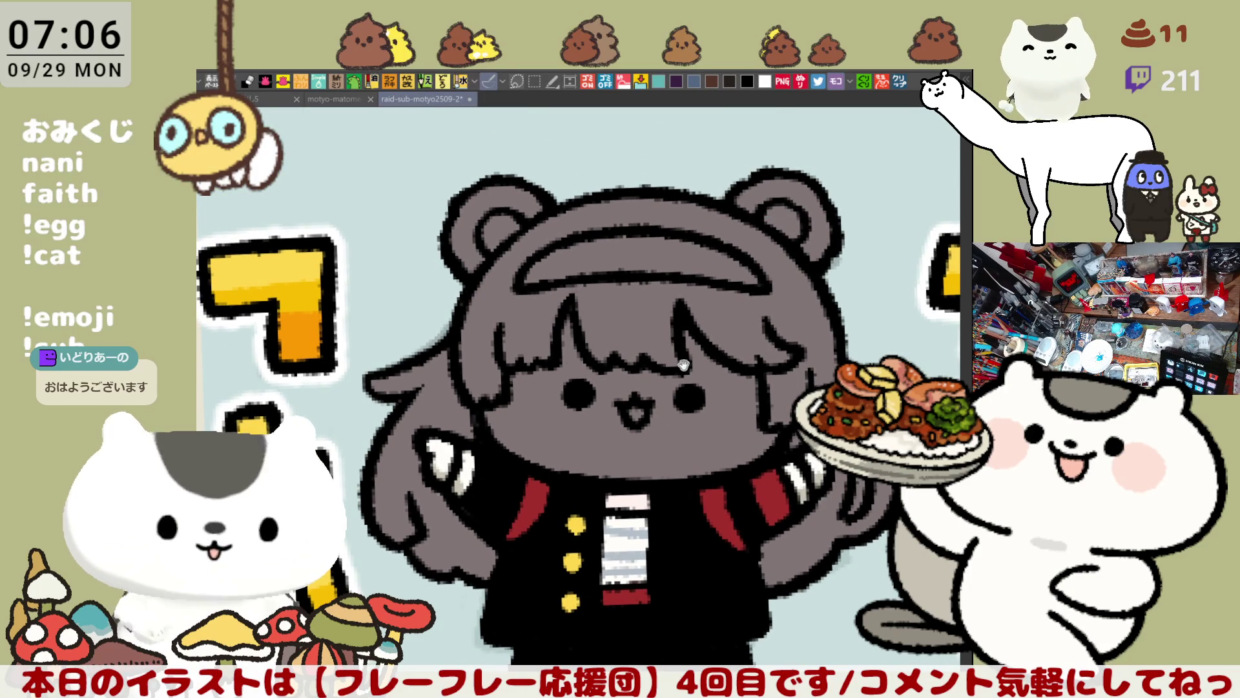
pyautogui.moveTo(675, 367); pyautogui.dragTo(674, 298)
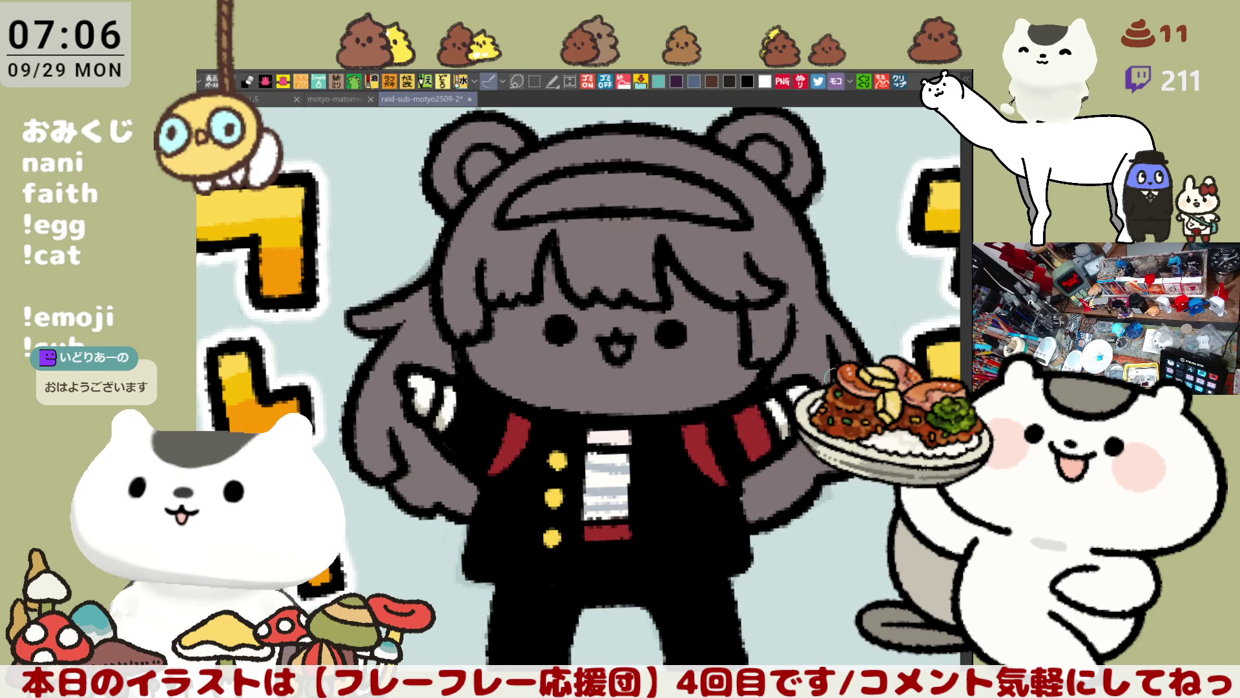
pyautogui.scroll(-2, 581, 362)
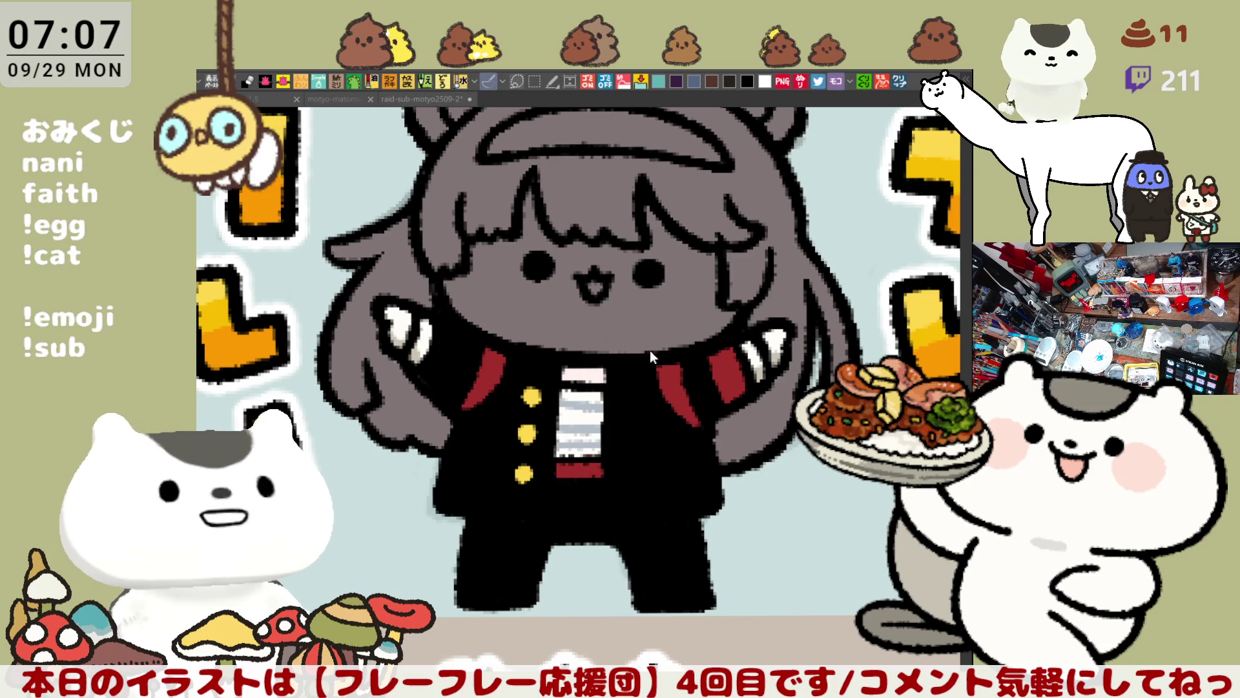
pyautogui.click(648, 320)
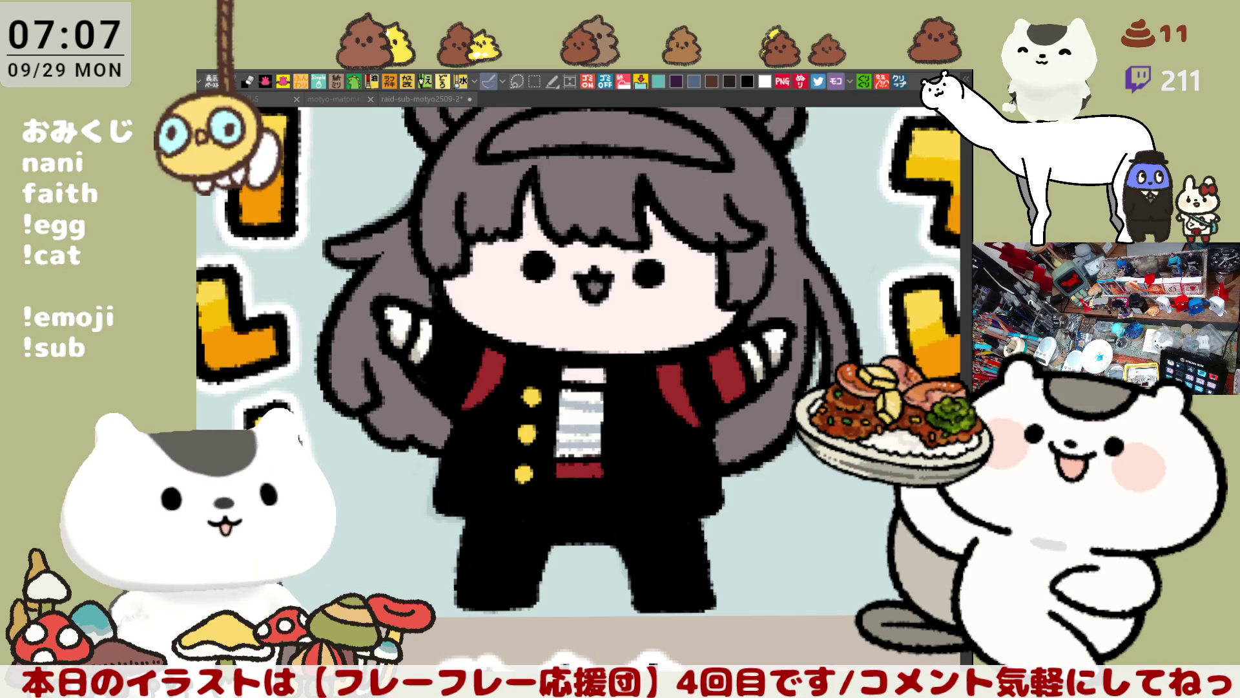
# Airbrush pink blush onto the left and right cheeks
pyautogui.moveTo(491, 301)
pyautogui.mouseDown()
pyautogui.moveTo(500, 264)
pyautogui.moveTo(495, 312)
pyautogui.moveTo(481, 294)
pyautogui.moveTo(517, 285)
pyautogui.moveTo(466, 280)
pyautogui.mouseUp()
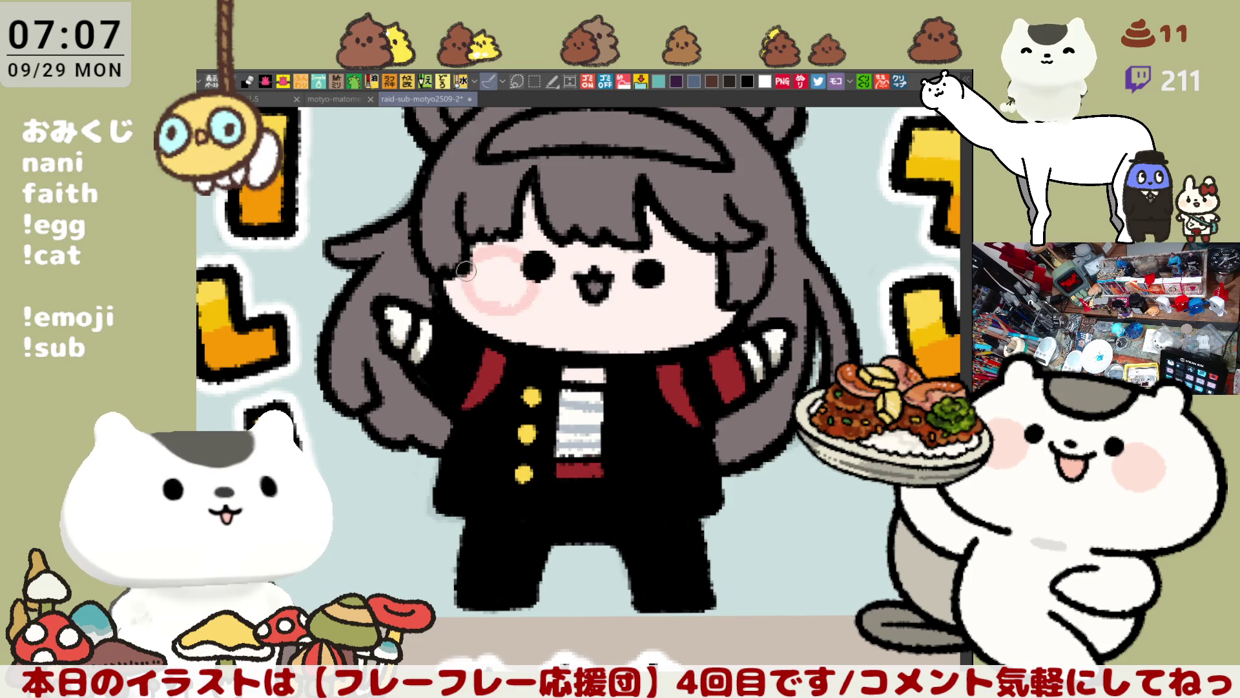
pyautogui.hotkey('ctrl', 'z')
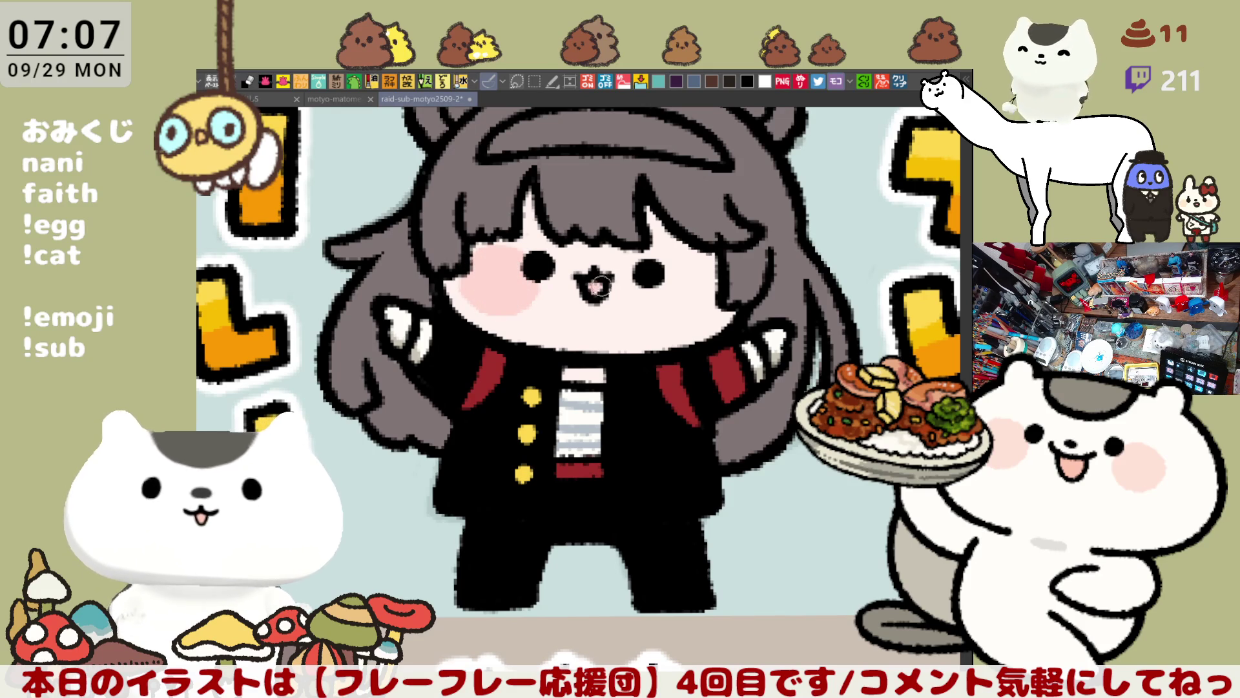
pyautogui.moveTo(653, 291); pyautogui.dragTo(717, 310)
pyautogui.hotkey('ctrl', 'z')
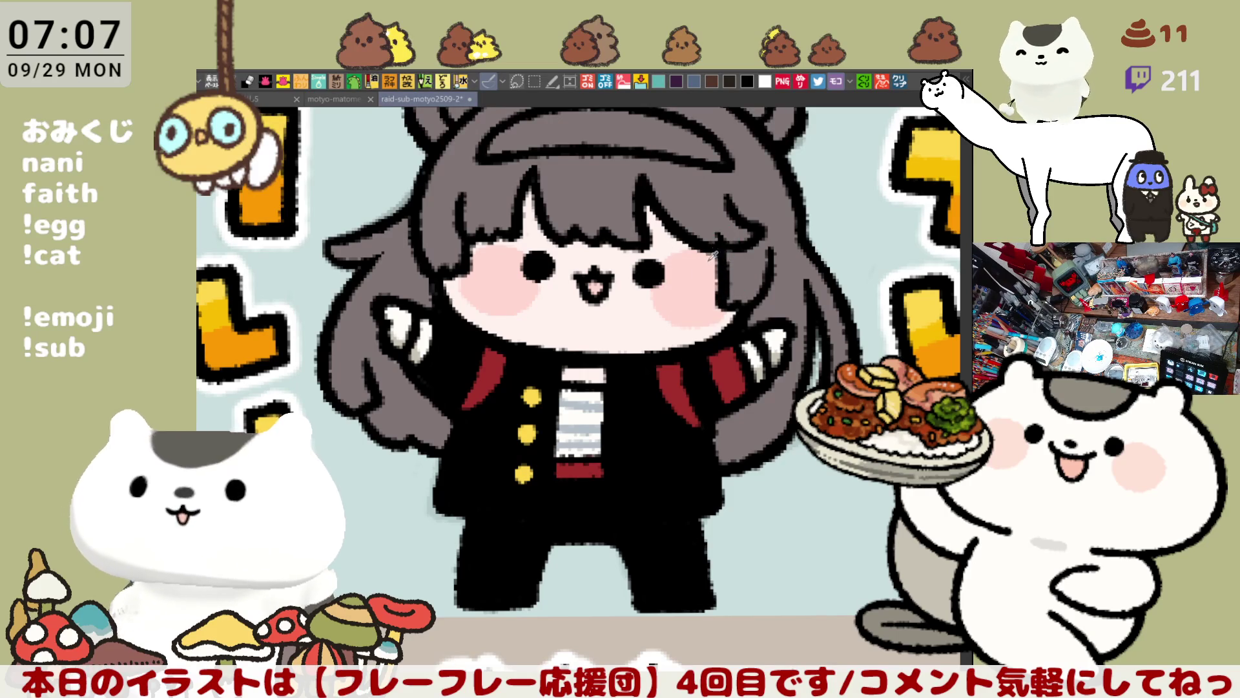
pyautogui.moveTo(755, 254); pyautogui.dragTo(589, 405)
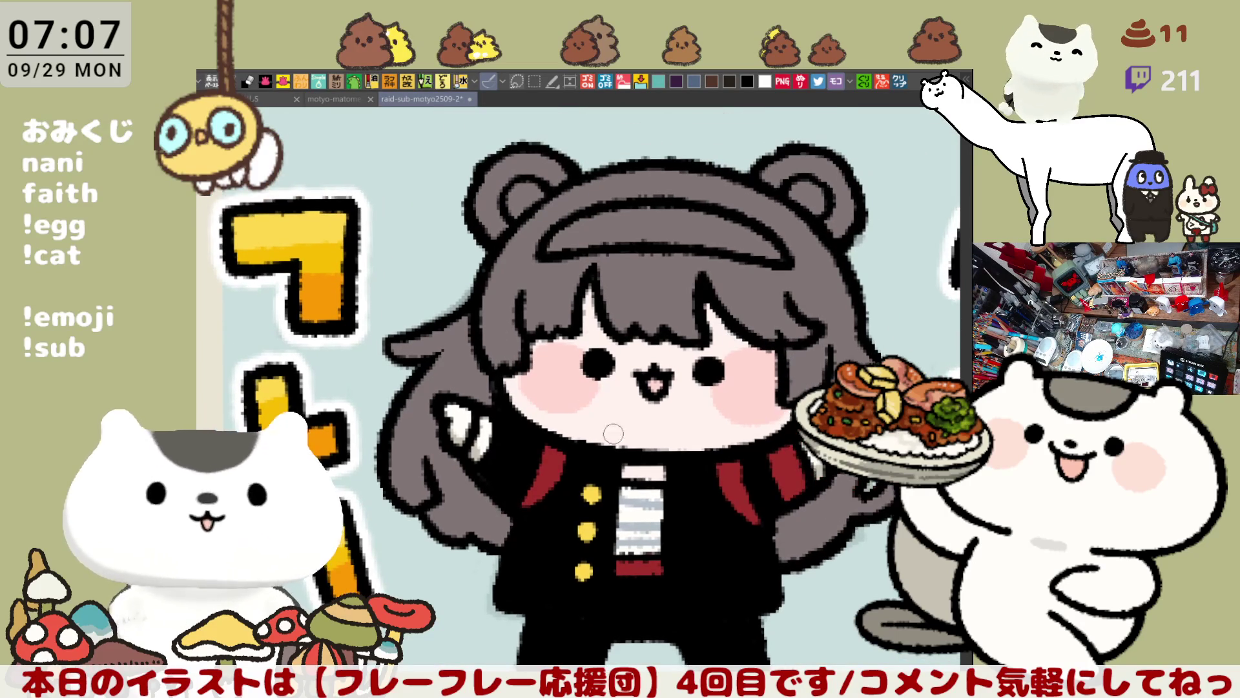
# Fill the headband dark red and paint light purple streaks into the hair
pyautogui.click(674, 223)
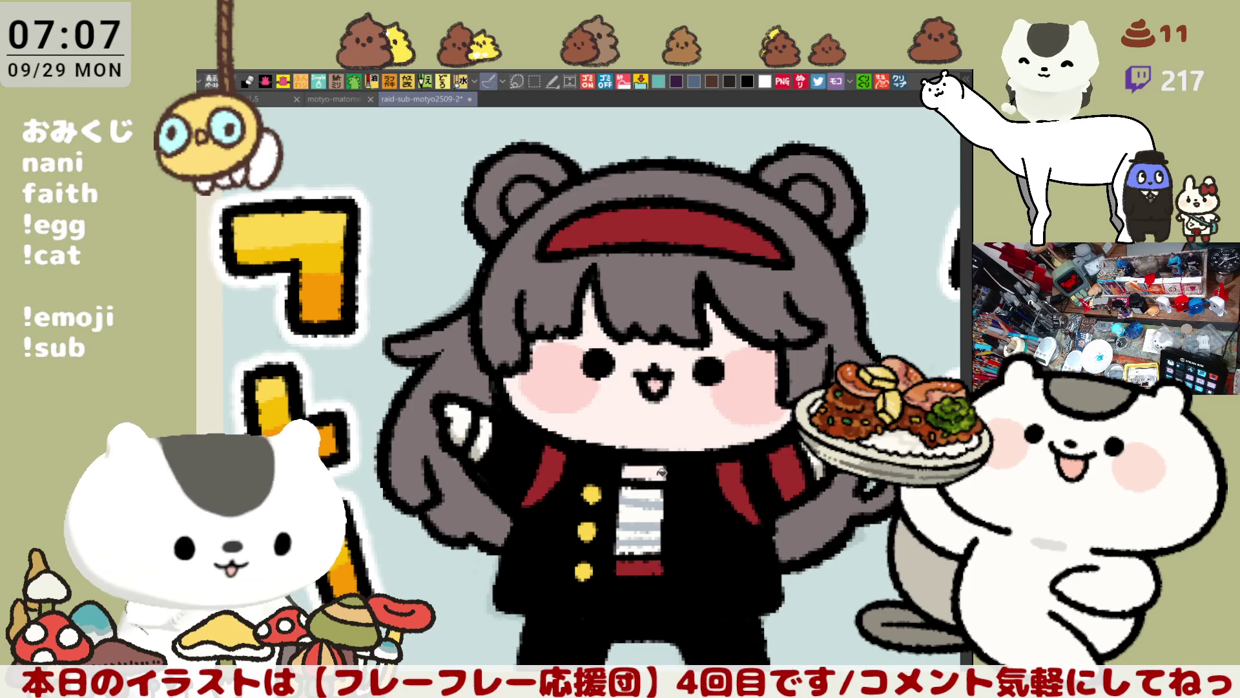
pyautogui.moveTo(691, 395); pyautogui.dragTo(633, 390)
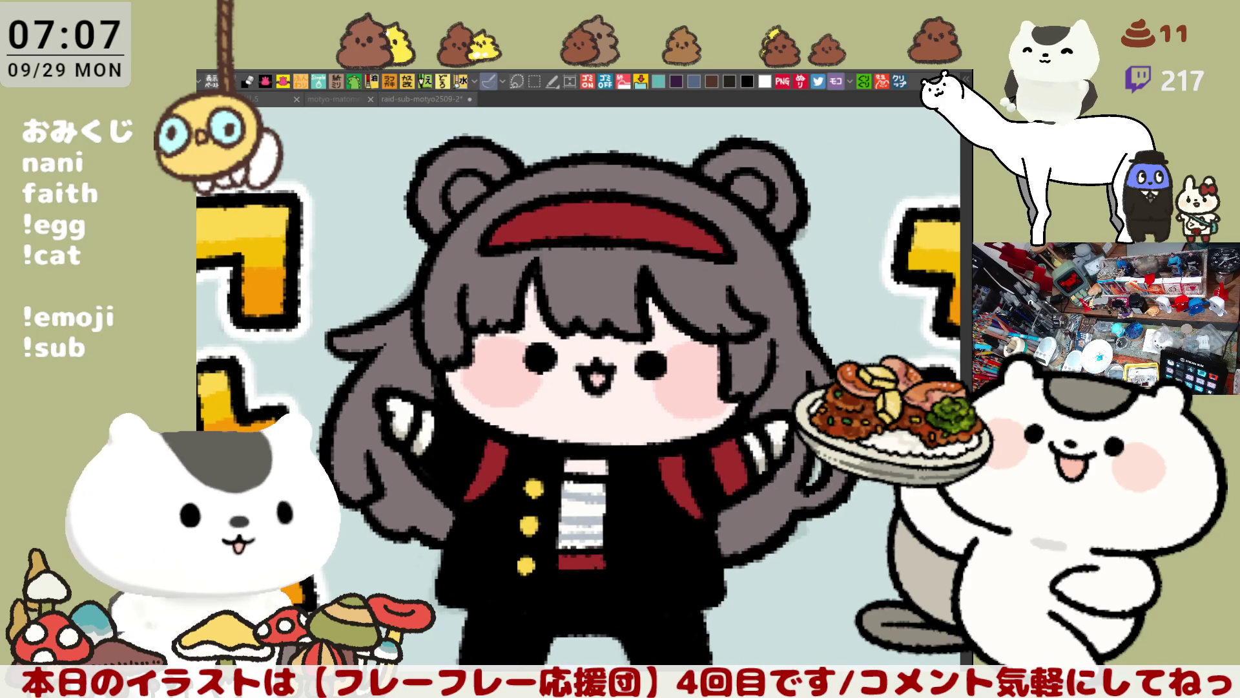
pyautogui.moveTo(380, 432)
pyautogui.mouseDown()
pyautogui.moveTo(414, 516)
pyautogui.moveTo(446, 466)
pyautogui.mouseUp()
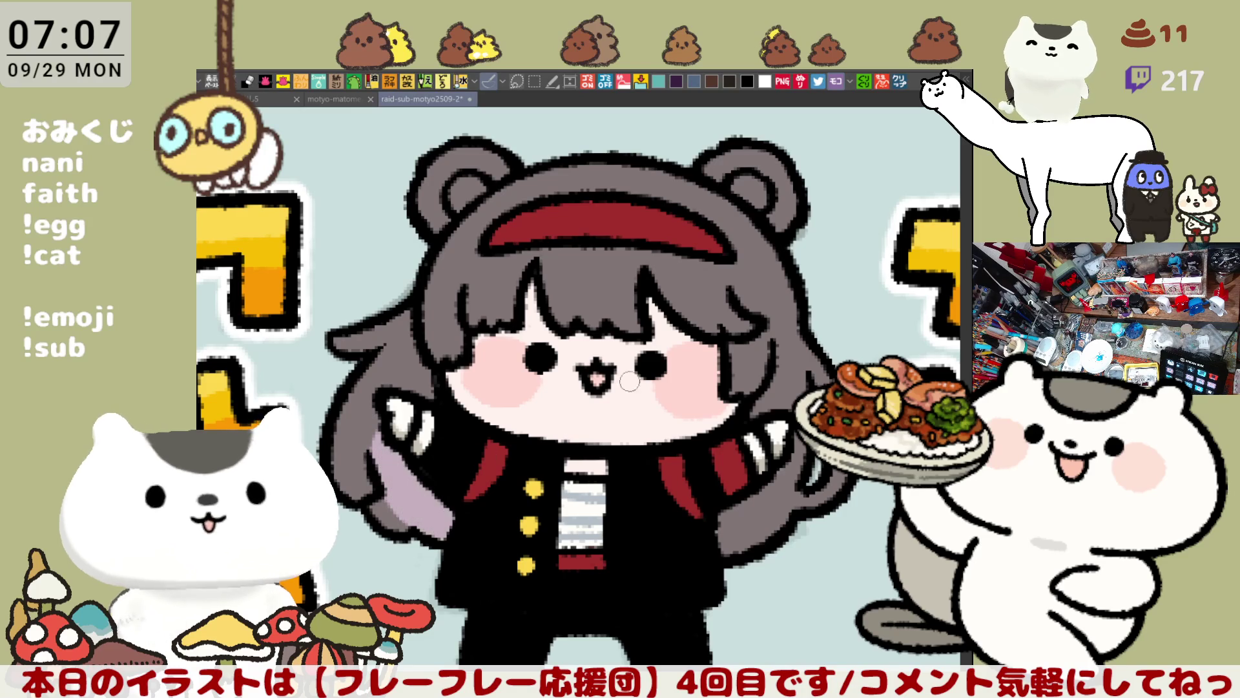
pyautogui.moveTo(413, 394)
pyautogui.mouseDown()
pyautogui.moveTo(423, 350)
pyautogui.moveTo(379, 467)
pyautogui.moveTo(423, 468)
pyautogui.moveTo(426, 492)
pyautogui.moveTo(386, 495)
pyautogui.moveTo(450, 531)
pyautogui.moveTo(407, 520)
pyautogui.moveTo(423, 525)
pyautogui.moveTo(409, 459)
pyautogui.moveTo(383, 469)
pyautogui.moveTo(413, 522)
pyautogui.mouseUp()
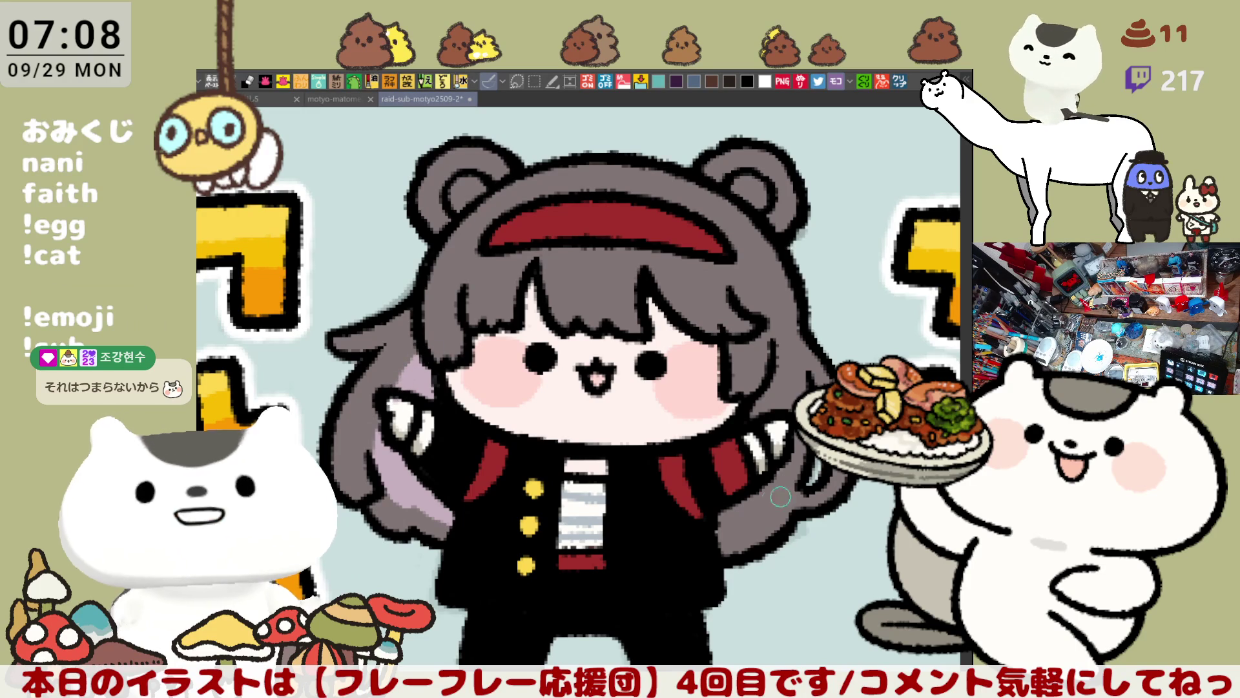
pyautogui.moveTo(710, 528)
pyautogui.mouseDown()
pyautogui.moveTo(767, 512)
pyautogui.moveTo(743, 517)
pyautogui.moveTo(765, 511)
pyautogui.moveTo(782, 462)
pyautogui.moveTo(762, 510)
pyautogui.moveTo(772, 475)
pyautogui.moveTo(757, 493)
pyautogui.moveTo(787, 456)
pyautogui.moveTo(771, 486)
pyautogui.mouseUp()
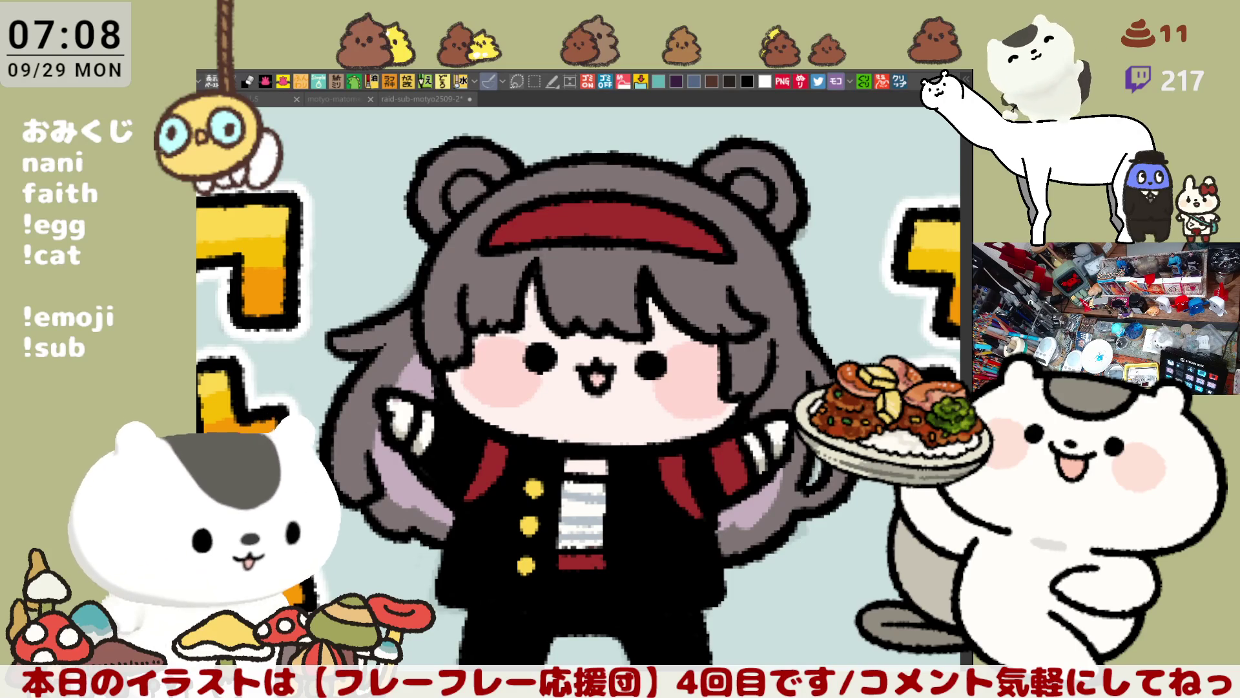
# Fill both ear bands pink and their inner patches lilac
pyautogui.click(458, 156)
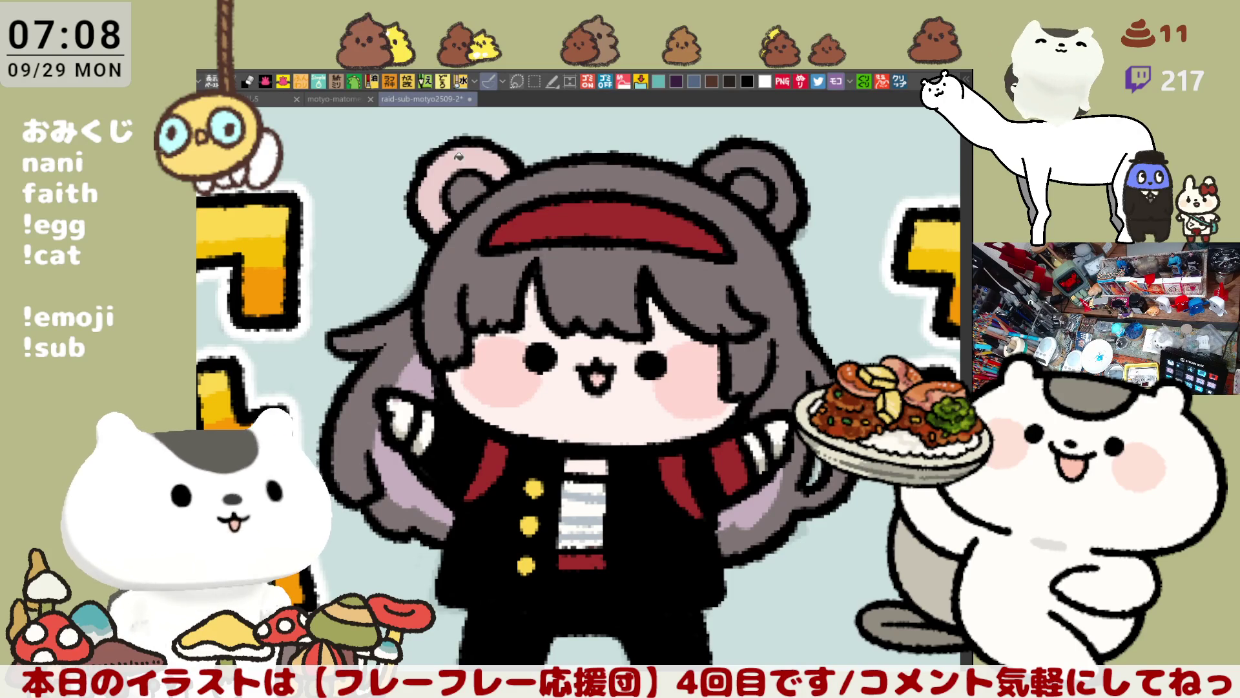
pyautogui.click(736, 165)
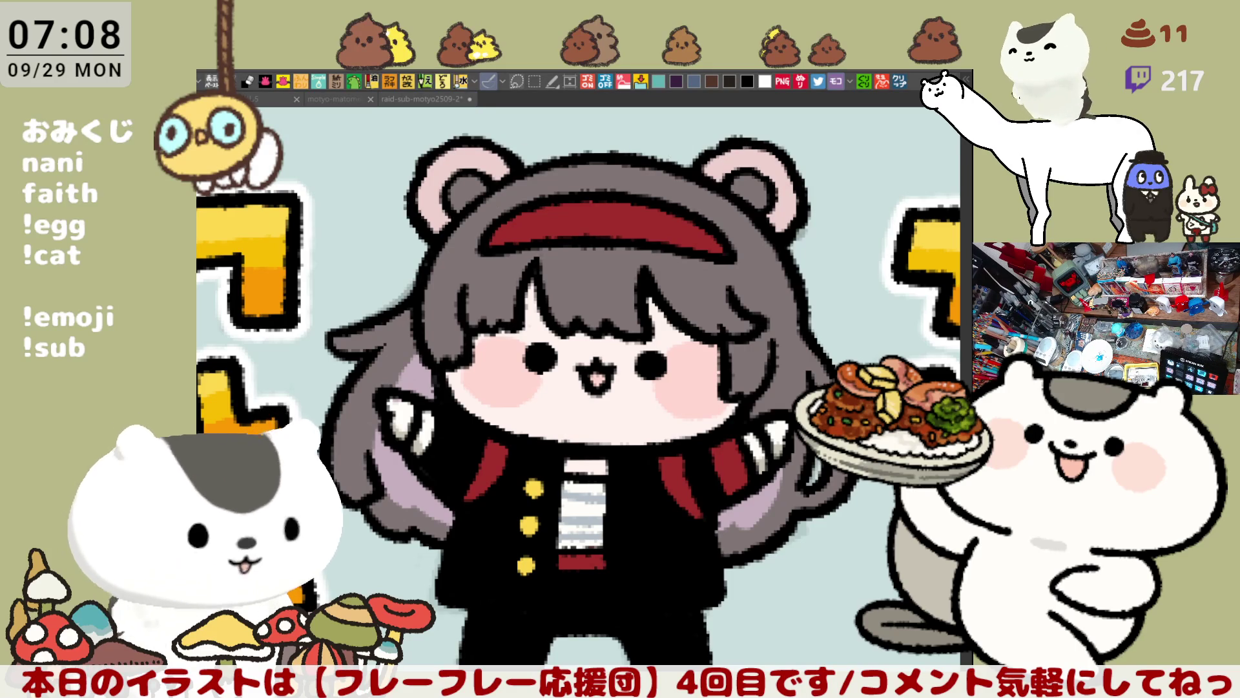
pyautogui.click(466, 176)
pyautogui.click(759, 177)
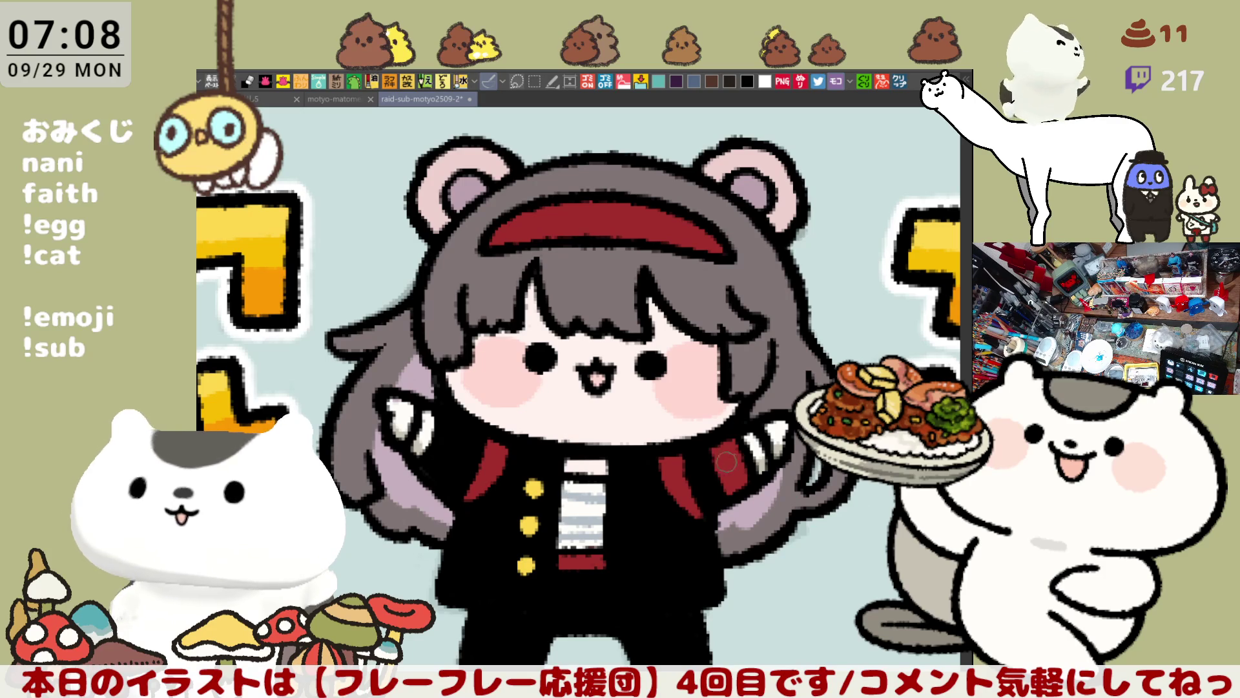
pyautogui.moveTo(726, 529)
pyautogui.mouseDown()
pyautogui.moveTo(691, 462)
pyautogui.moveTo(730, 499)
pyautogui.mouseUp()
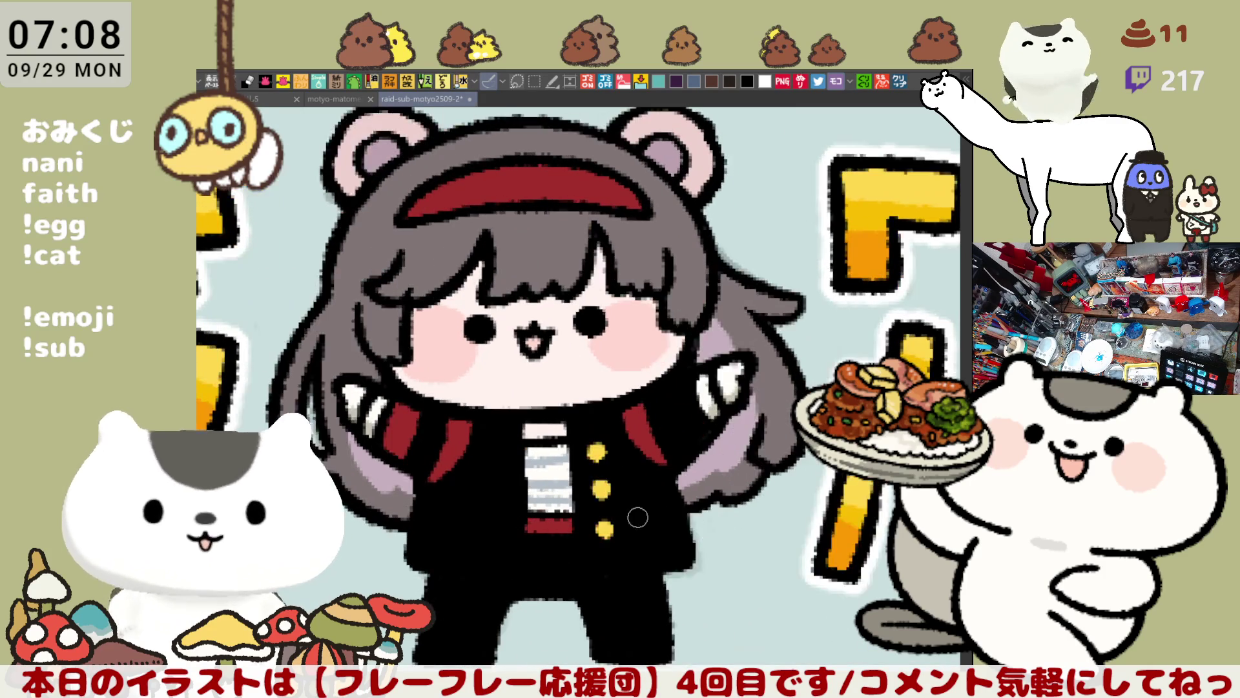
# Draw a black hair strand and redraw the raised arm and wrist outline
pyautogui.moveTo(527, 520); pyautogui.dragTo(620, 494)
pyautogui.moveTo(508, 486)
pyautogui.mouseDown()
pyautogui.moveTo(515, 547)
pyautogui.moveTo(546, 554)
pyautogui.moveTo(491, 534)
pyautogui.moveTo(545, 554)
pyautogui.mouseUp()
pyautogui.hotkey('ctrl', 'z')
pyautogui.hotkey('ctrl', 'z')
pyautogui.moveTo(513, 480)
pyautogui.mouseDown()
pyautogui.moveTo(498, 511)
pyautogui.moveTo(543, 525)
pyautogui.mouseUp()
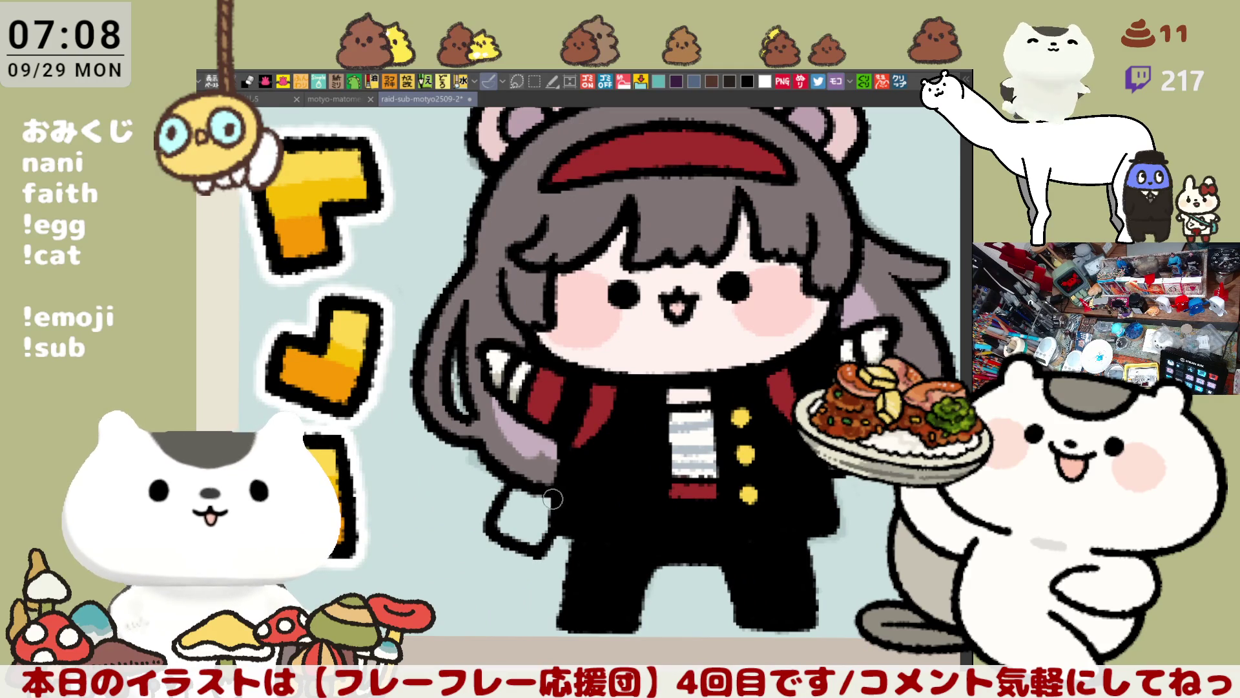
# Mirror the view to check, fill the hanging sleeve end red, and save
pyautogui.press('h')
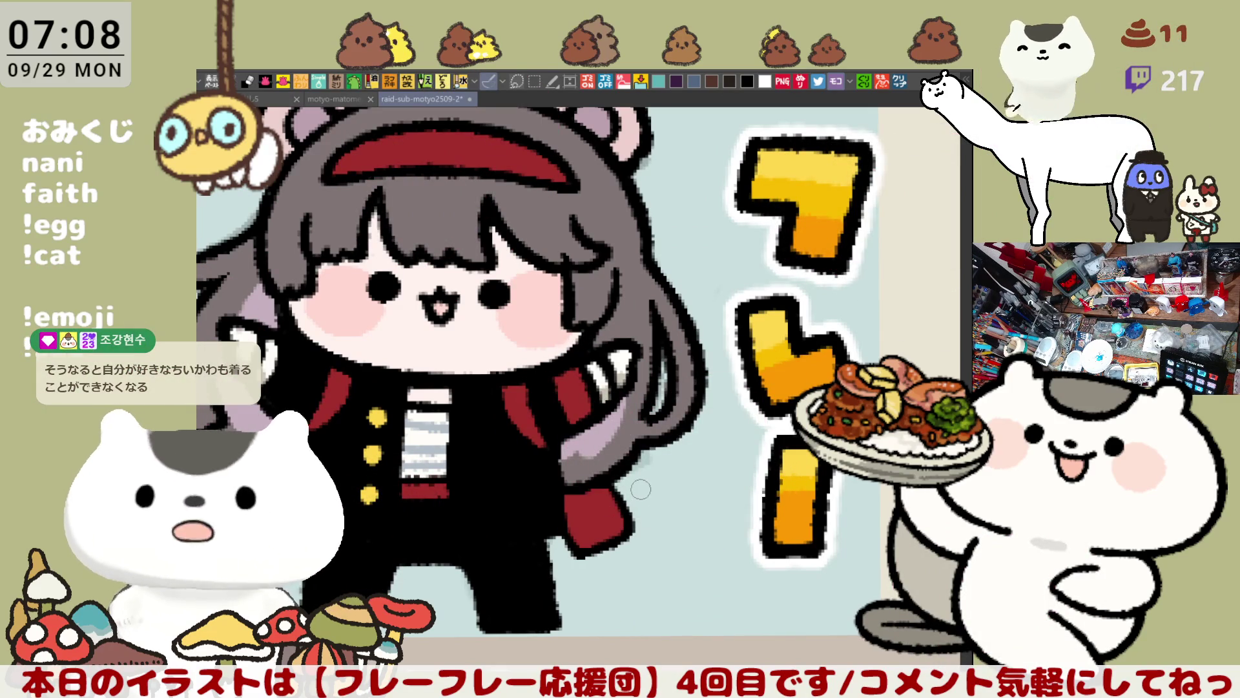
pyautogui.click(602, 505)
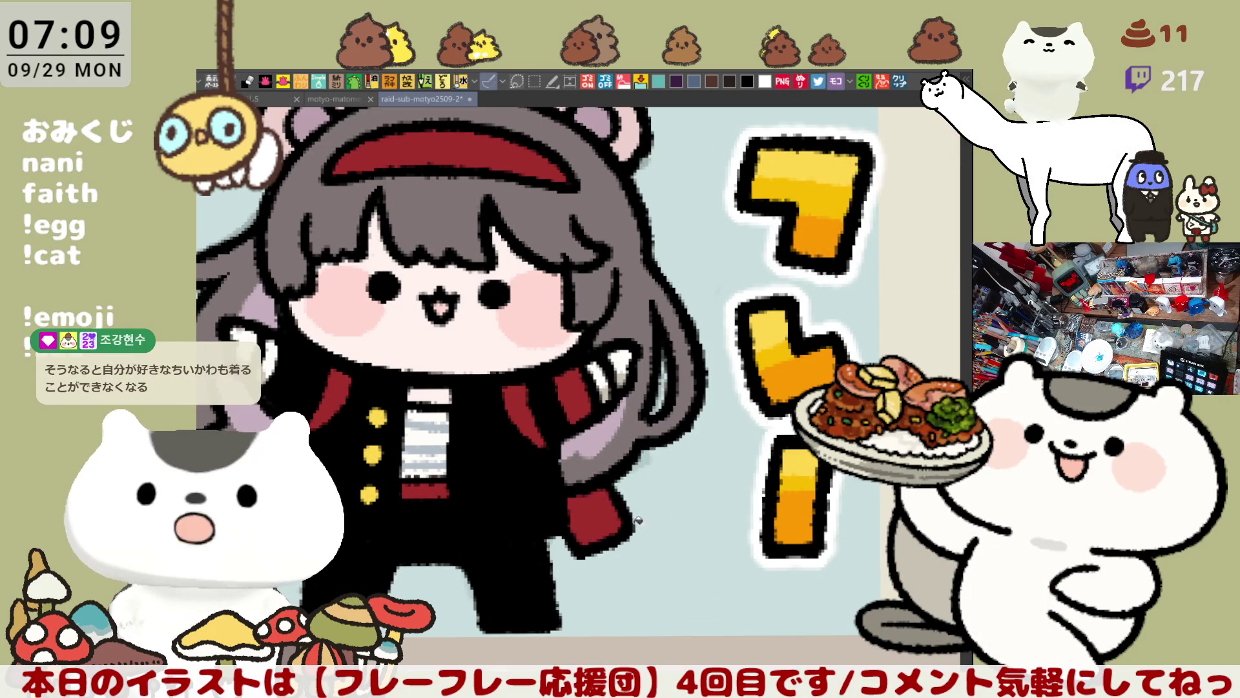
pyautogui.hotkey('ctrl', 's')
# Darken the outline along the hair edge
pyautogui.scroll(-1, 583, 501)
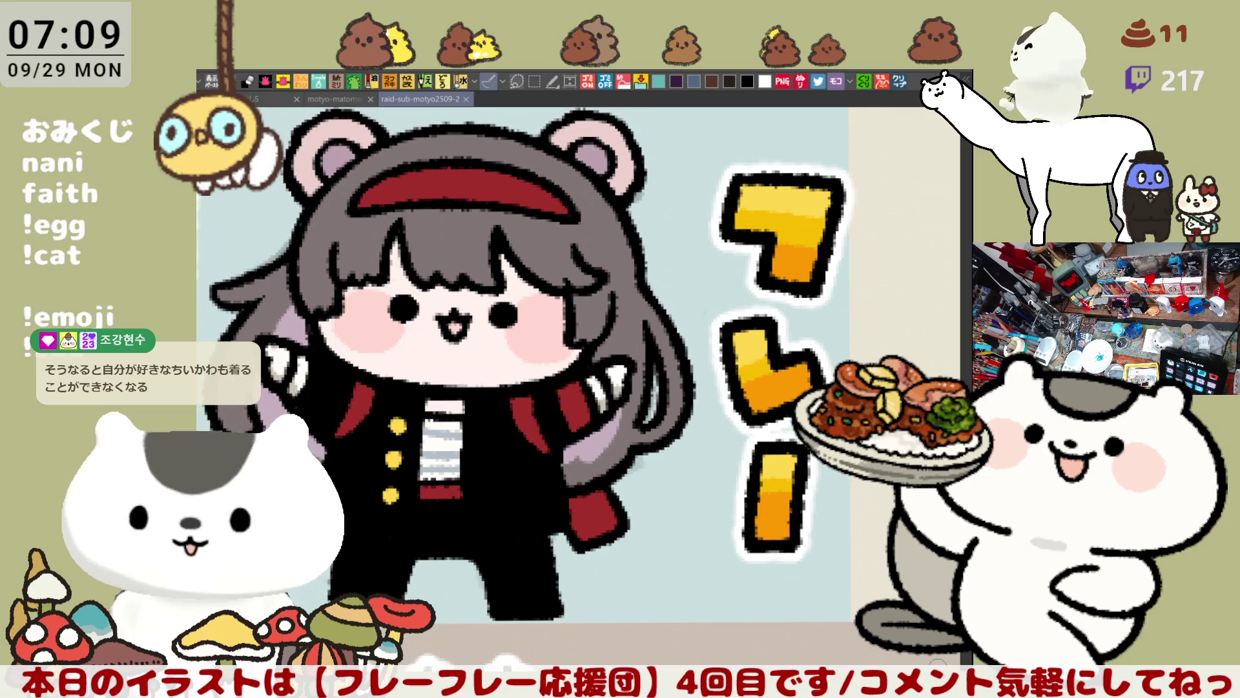
pyautogui.moveTo(653, 363); pyautogui.dragTo(652, 407)
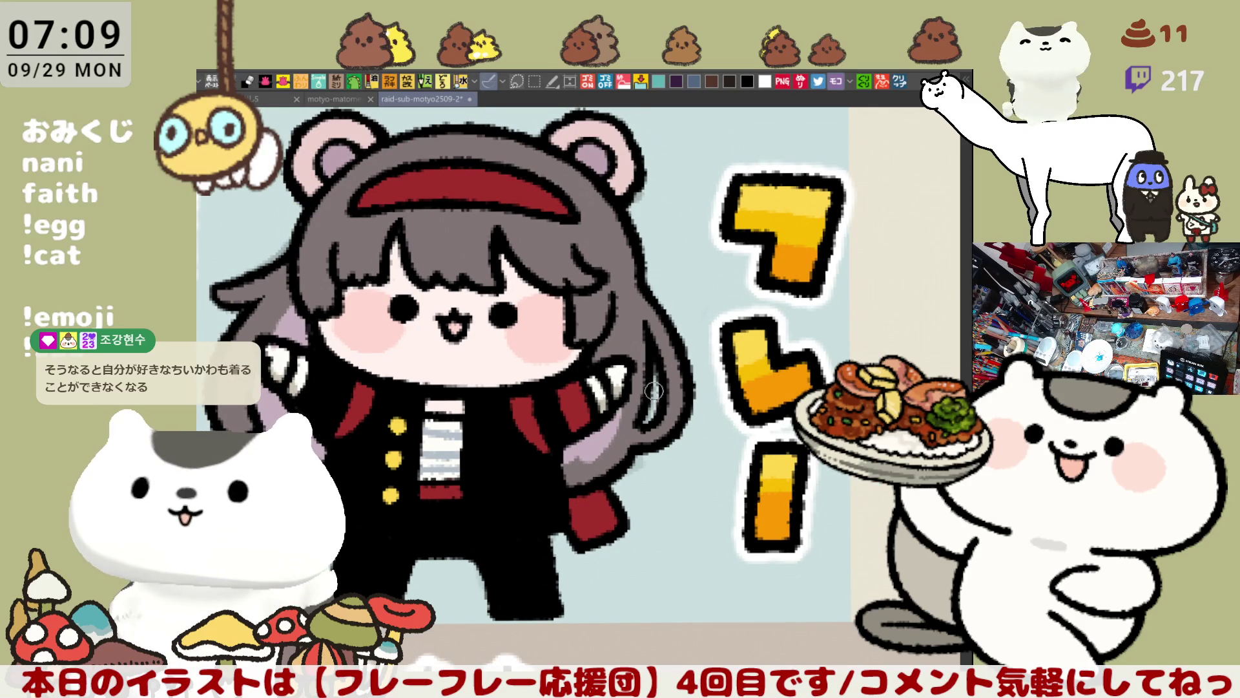
pyautogui.scroll(-6, 654, 372)
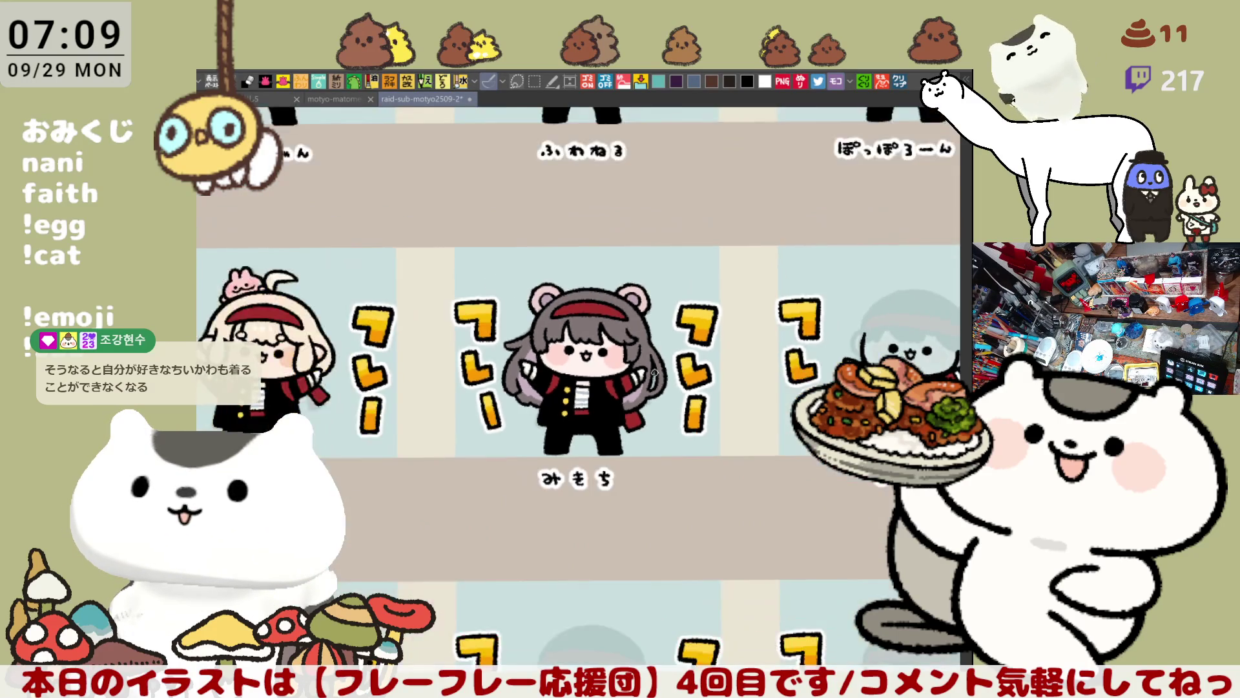
# Save, then move across the sheet to the next blank character
pyautogui.hotkey('ctrl', 's')
pyautogui.moveTo(655, 378); pyautogui.dragTo(370, 374)
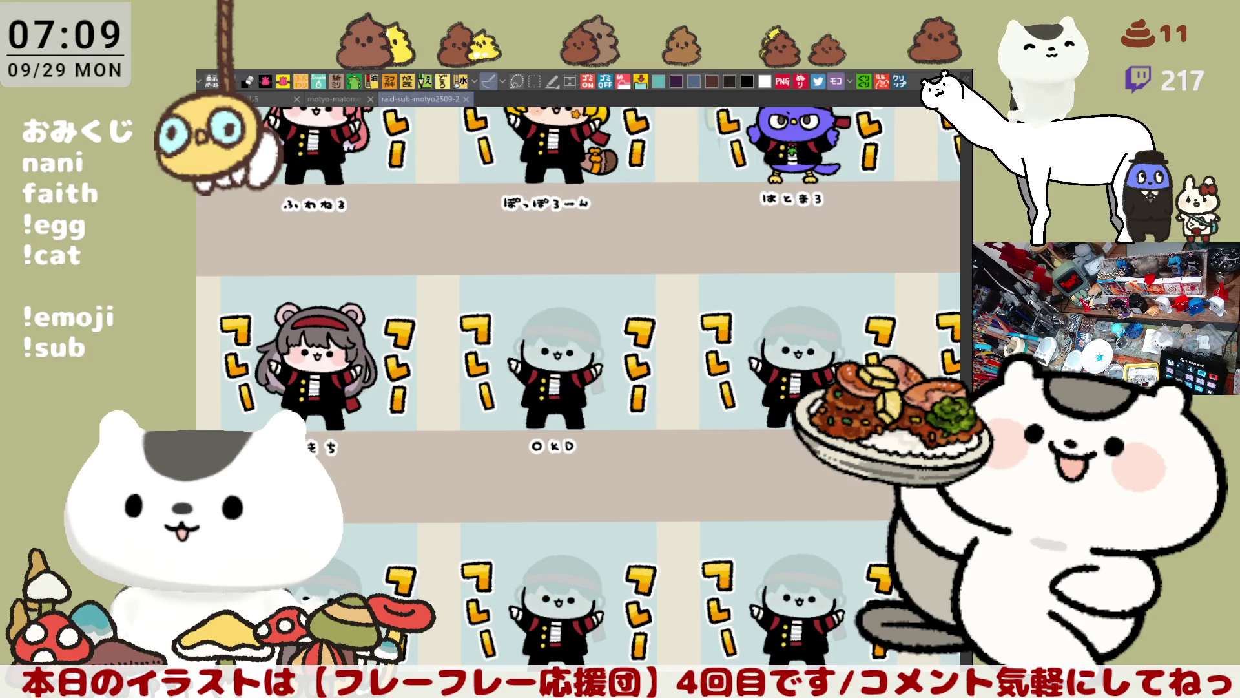
pyautogui.moveTo(710, 534)
pyautogui.mouseDown()
pyautogui.moveTo(593, 530)
pyautogui.moveTo(563, 482)
pyautogui.mouseUp()
pyautogui.moveTo(631, 414); pyautogui.dragTo(643, 443)
pyautogui.scroll(5, 663, 422)
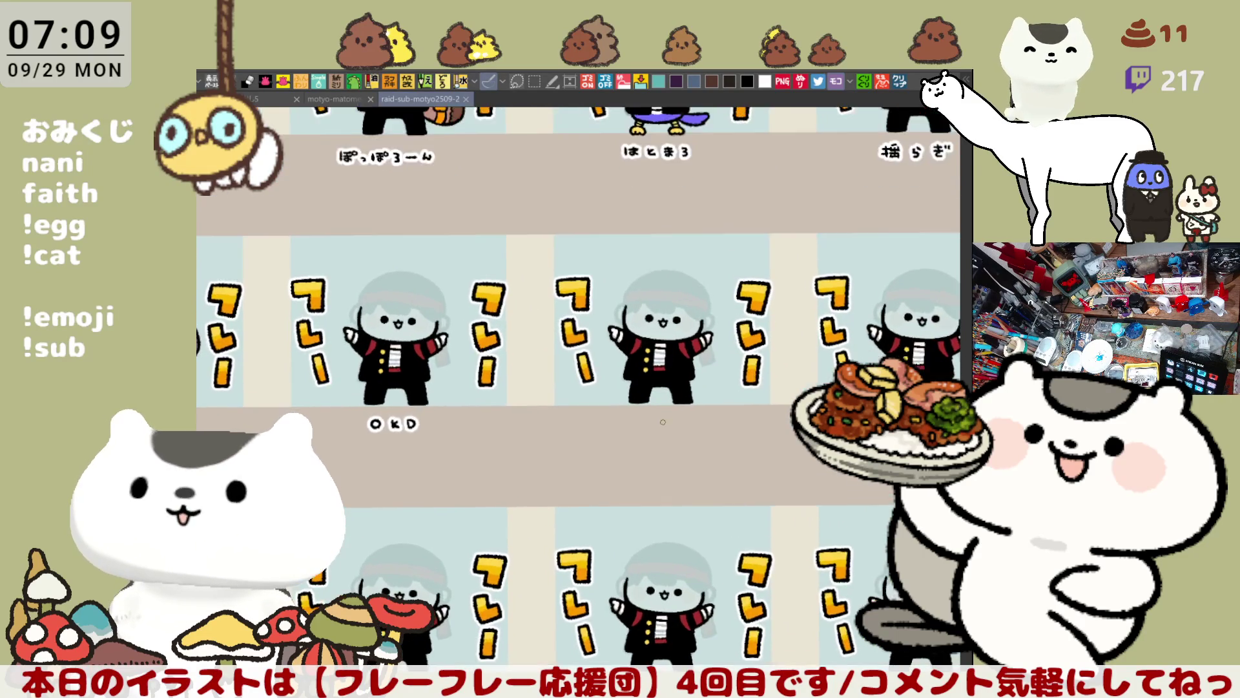
pyautogui.scroll(1, 663, 422)
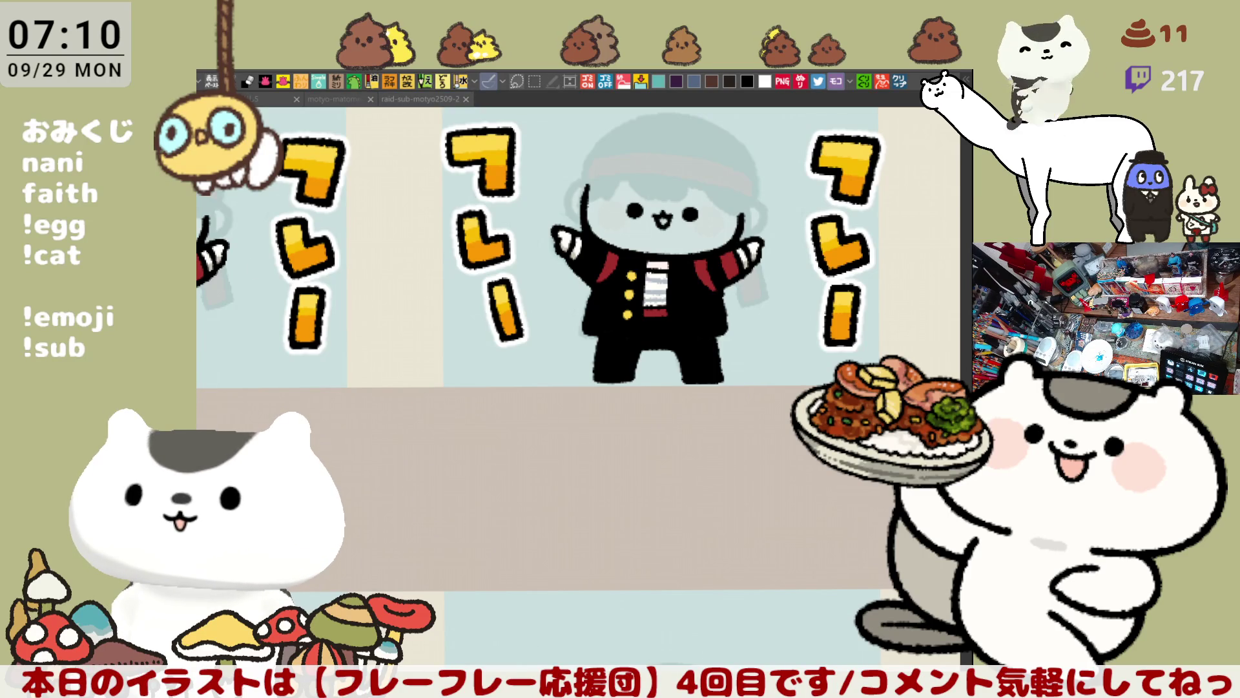
# Write 'mimyou' beneath the character and select the name label
pyautogui.moveTo(716, 528); pyautogui.dragTo(686, 425)
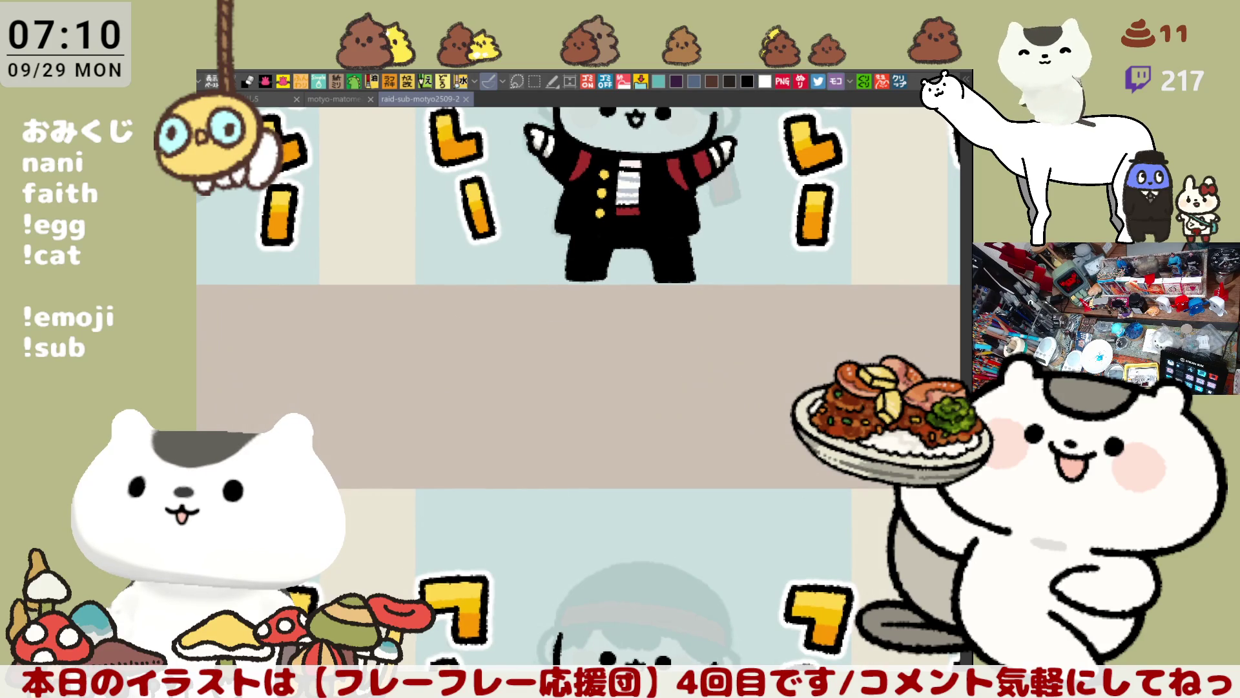
pyautogui.moveTo(557, 318)
pyautogui.mouseDown()
pyautogui.moveTo(534, 307)
pyautogui.moveTo(572, 321)
pyautogui.moveTo(671, 310)
pyautogui.moveTo(612, 386)
pyautogui.mouseUp()
pyautogui.click(574, 301)
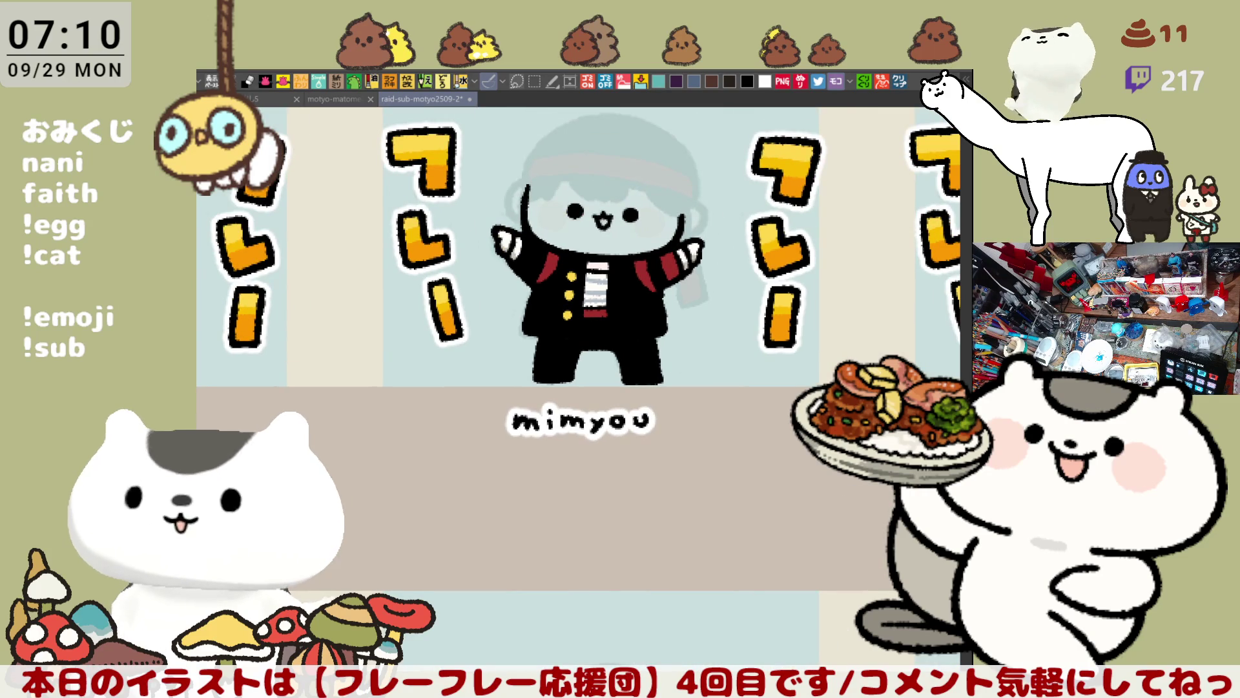
pyautogui.moveTo(798, 515)
pyautogui.mouseDown()
pyautogui.moveTo(635, 479)
pyautogui.moveTo(429, 396)
pyautogui.mouseUp()
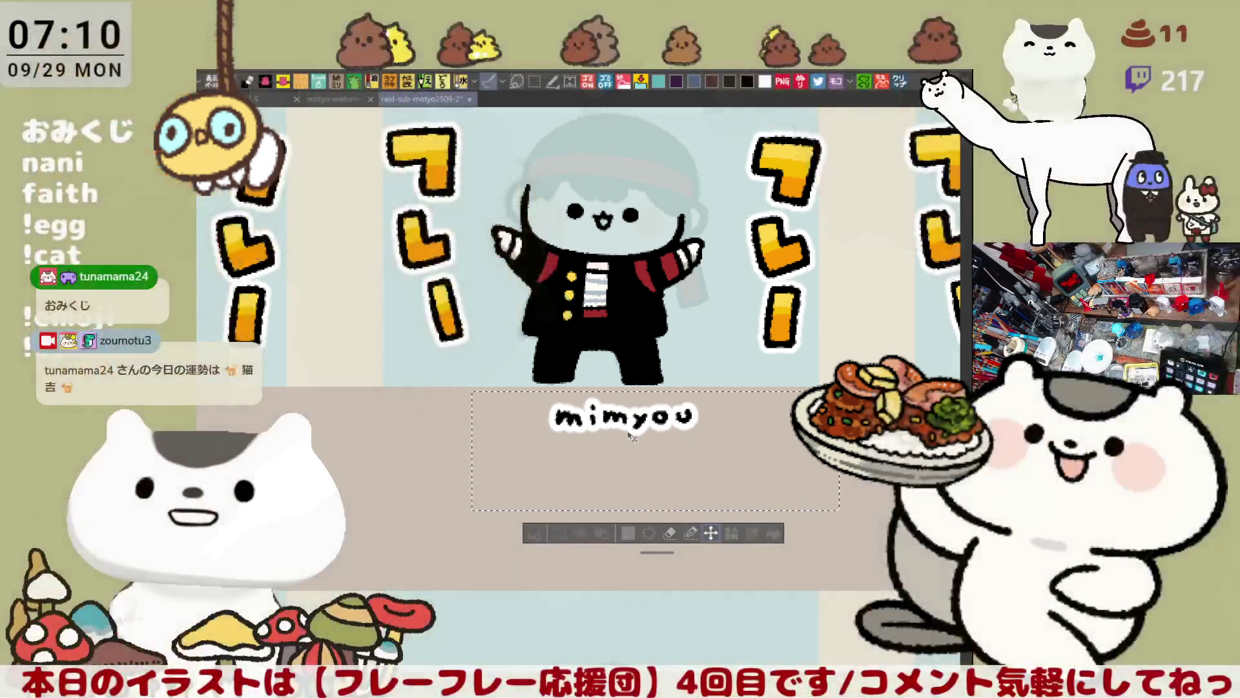
# Nudge the mimyou label about 40 px right, deselect it, and zoom in on its character
pyautogui.moveTo(587, 440); pyautogui.dragTo(611, 437)
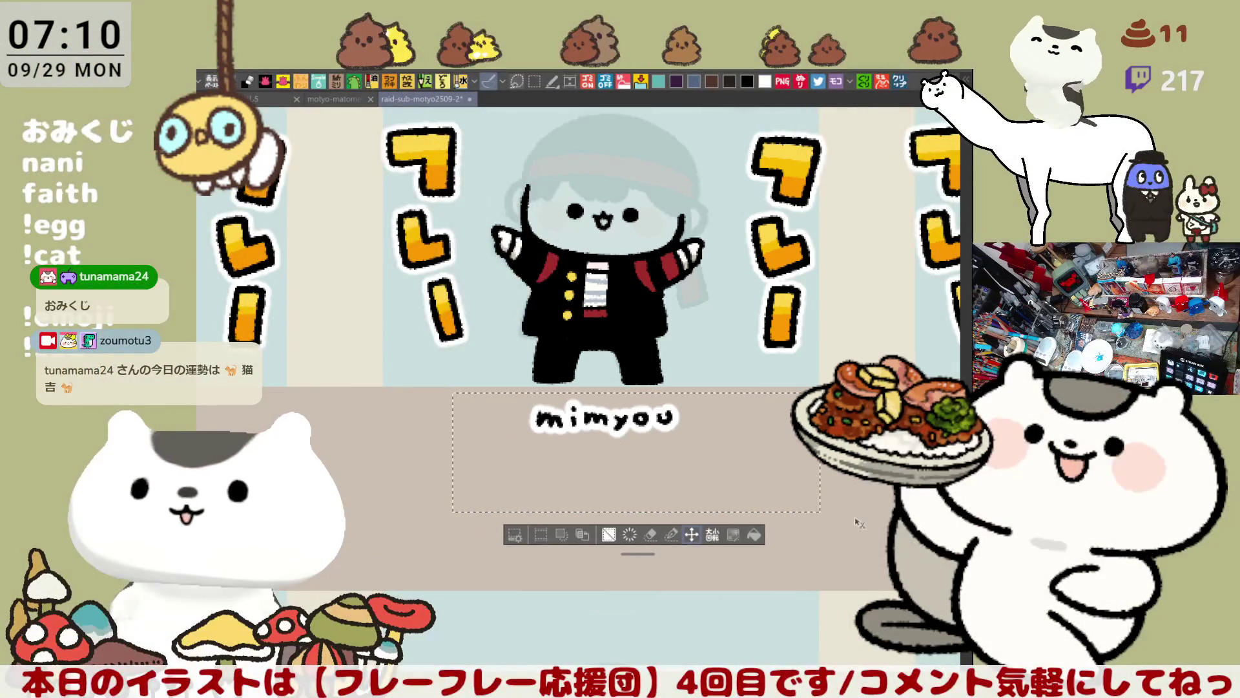
pyautogui.hotkey('ctrl', 'd')
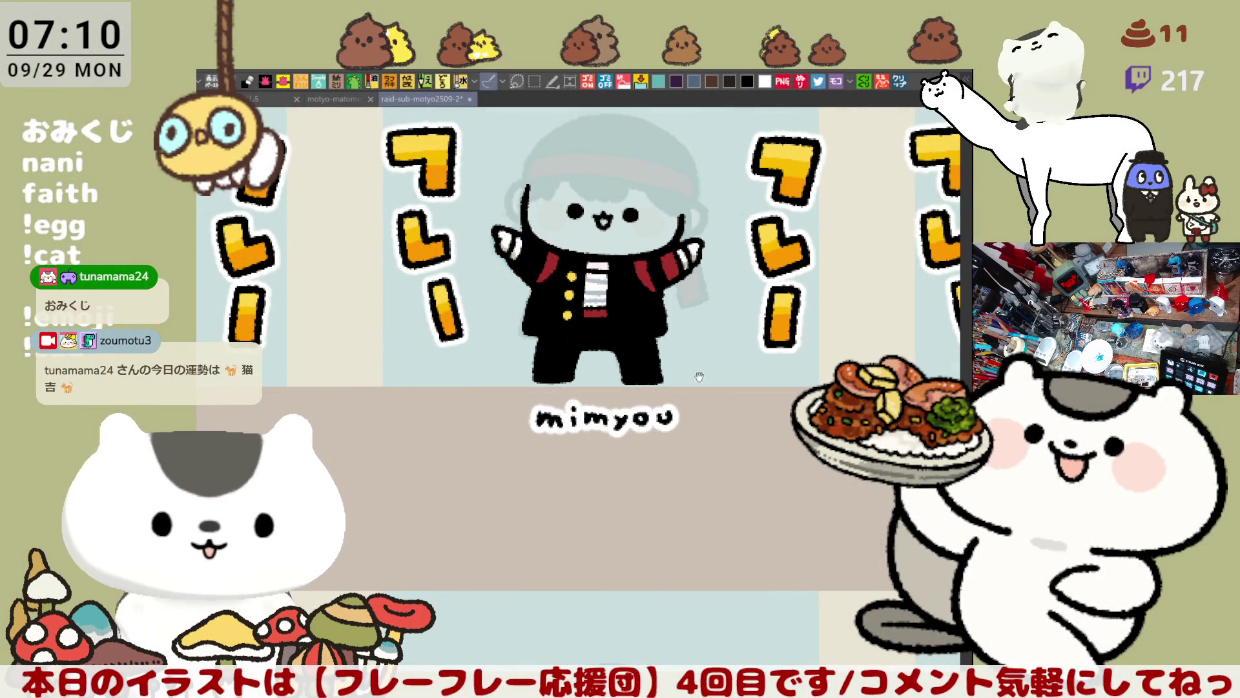
pyautogui.moveTo(717, 355); pyautogui.dragTo(752, 553)
pyautogui.scroll(3, 755, 553)
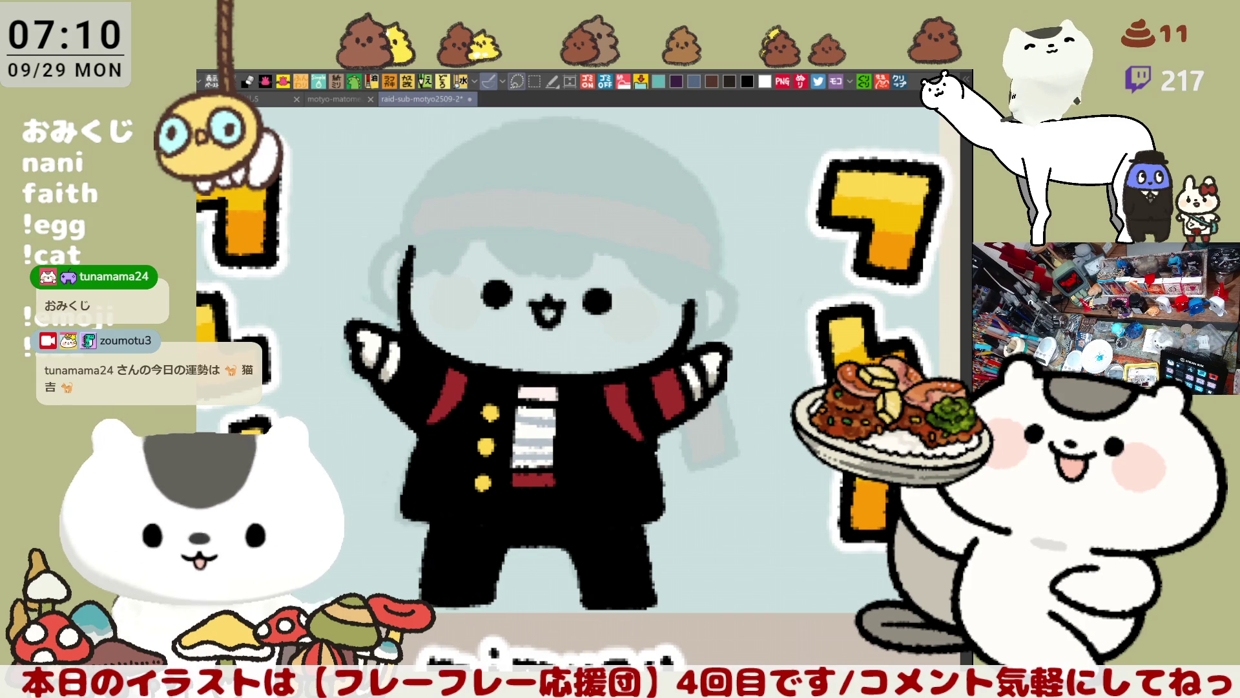
pyautogui.moveTo(755, 554)
pyautogui.mouseDown()
pyautogui.moveTo(680, 539)
pyautogui.moveTo(882, 527)
pyautogui.mouseUp()
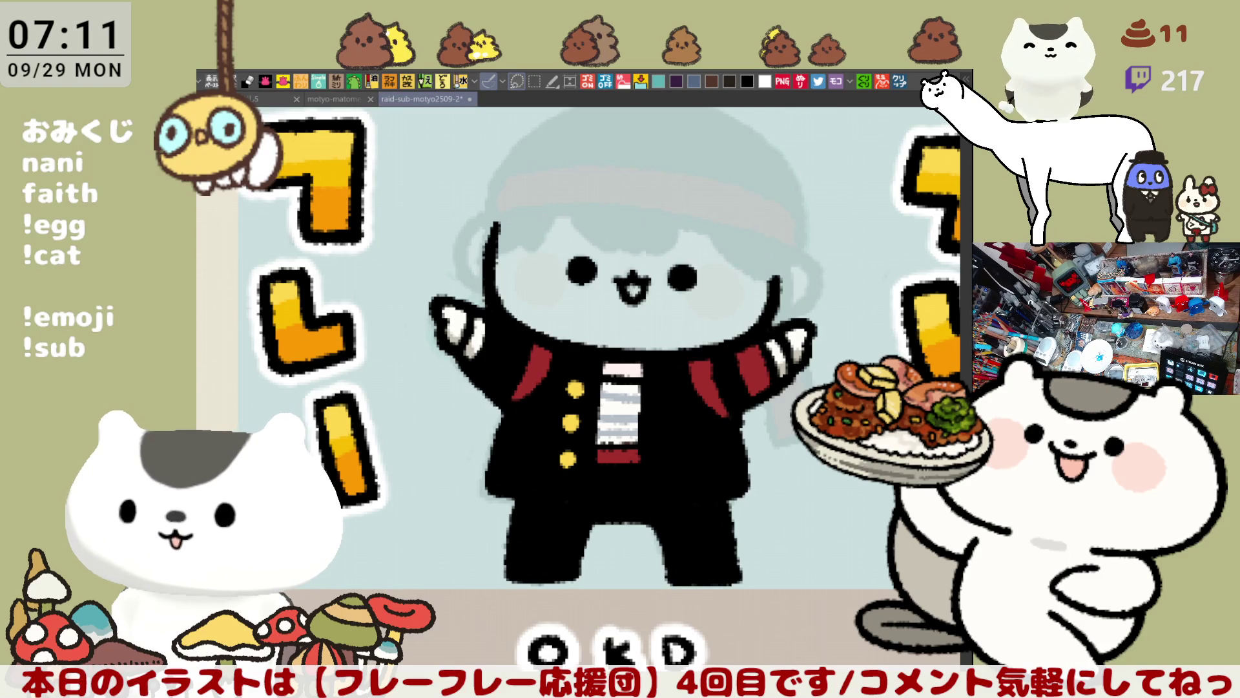
pyautogui.scroll(2, 533, 309)
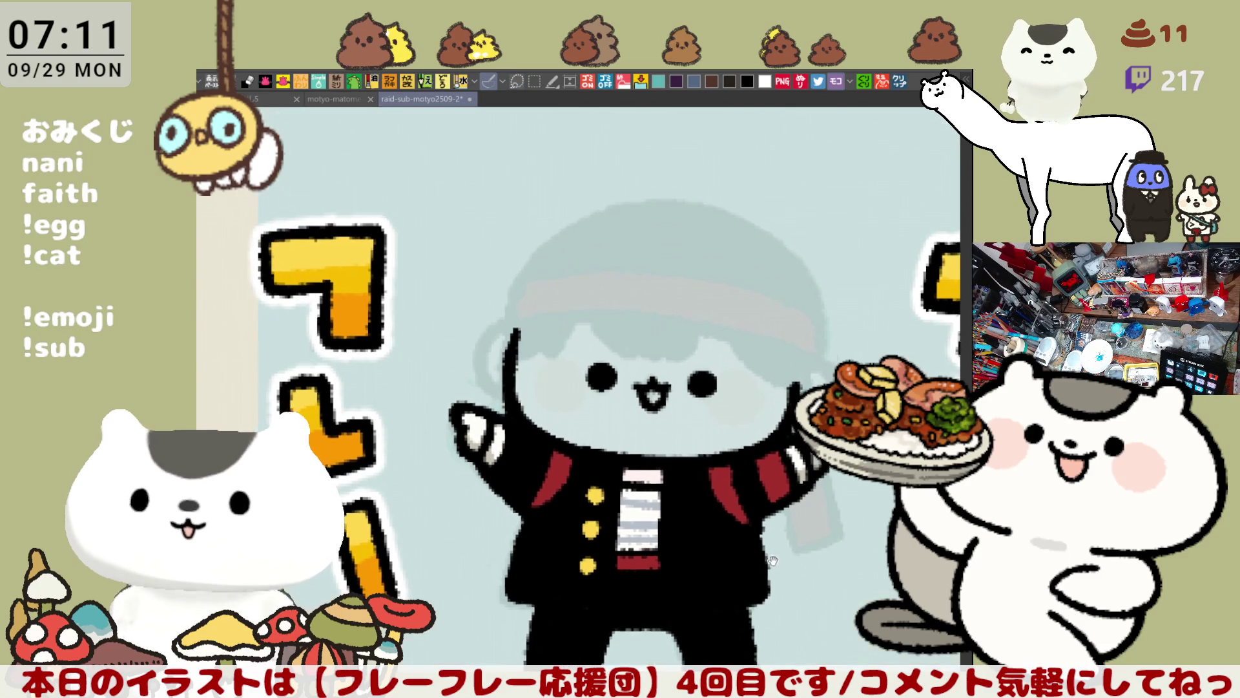
# Draw a grey brim line across the hat, retrying until it spans the cap
pyautogui.moveTo(511, 322); pyautogui.dragTo(640, 292)
pyautogui.hotkey('ctrl', 'z')
pyautogui.moveTo(523, 334); pyautogui.dragTo(660, 313)
pyautogui.hotkey('ctrl', 'z')
pyautogui.moveTo(503, 325)
pyautogui.mouseDown()
pyautogui.moveTo(672, 317)
pyautogui.moveTo(796, 354)
pyautogui.mouseUp()
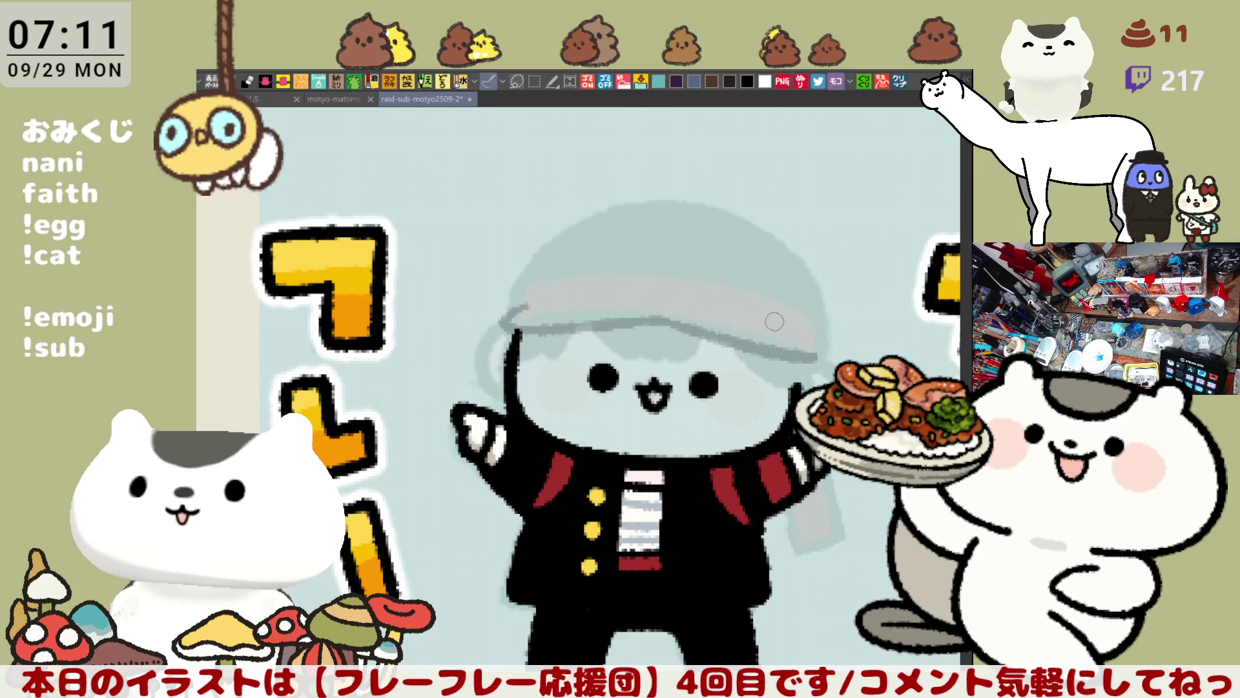
pyautogui.moveTo(760, 314)
pyautogui.mouseDown()
pyautogui.moveTo(816, 337)
pyautogui.moveTo(815, 349)
pyautogui.mouseUp()
pyautogui.hotkey('ctrl', 'z')
pyautogui.hotkey('ctrl', 'z')
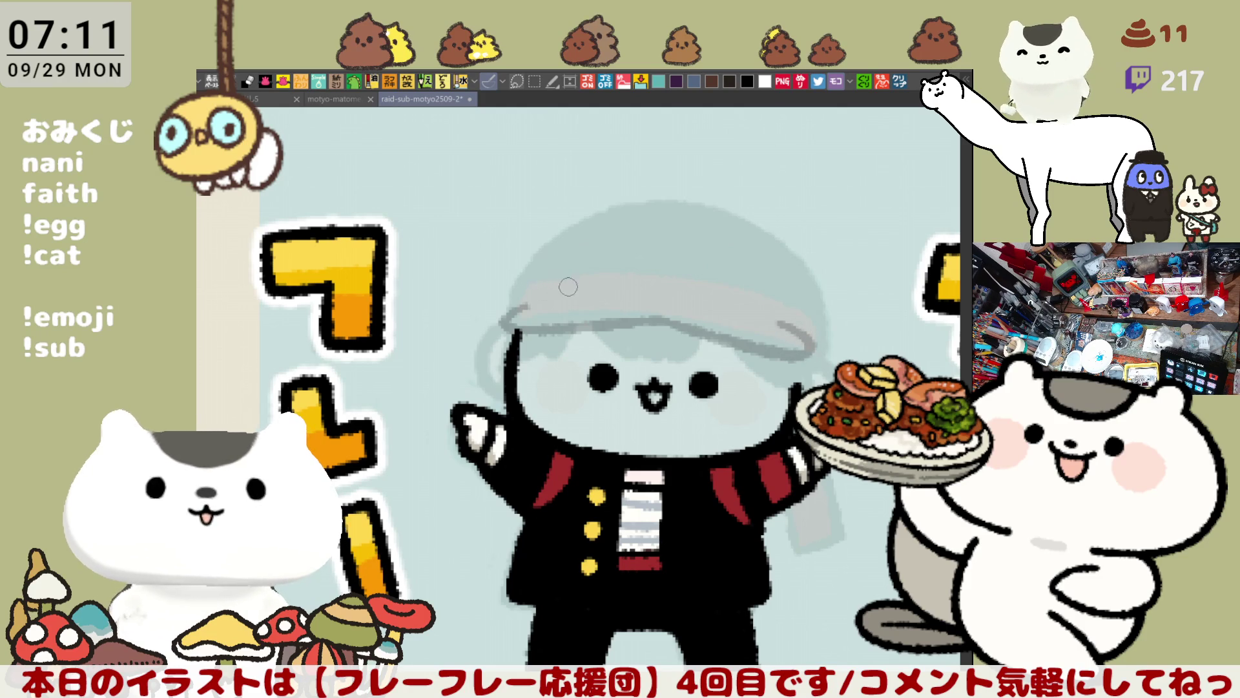
# Add a longer dark stroke along the brim and a small loop detail
pyautogui.moveTo(542, 302); pyautogui.dragTo(665, 279)
pyautogui.hotkey('ctrl', 'z')
pyautogui.moveTo(542, 301)
pyautogui.mouseDown()
pyautogui.moveTo(701, 279)
pyautogui.moveTo(680, 280)
pyautogui.moveTo(770, 316)
pyautogui.mouseUp()
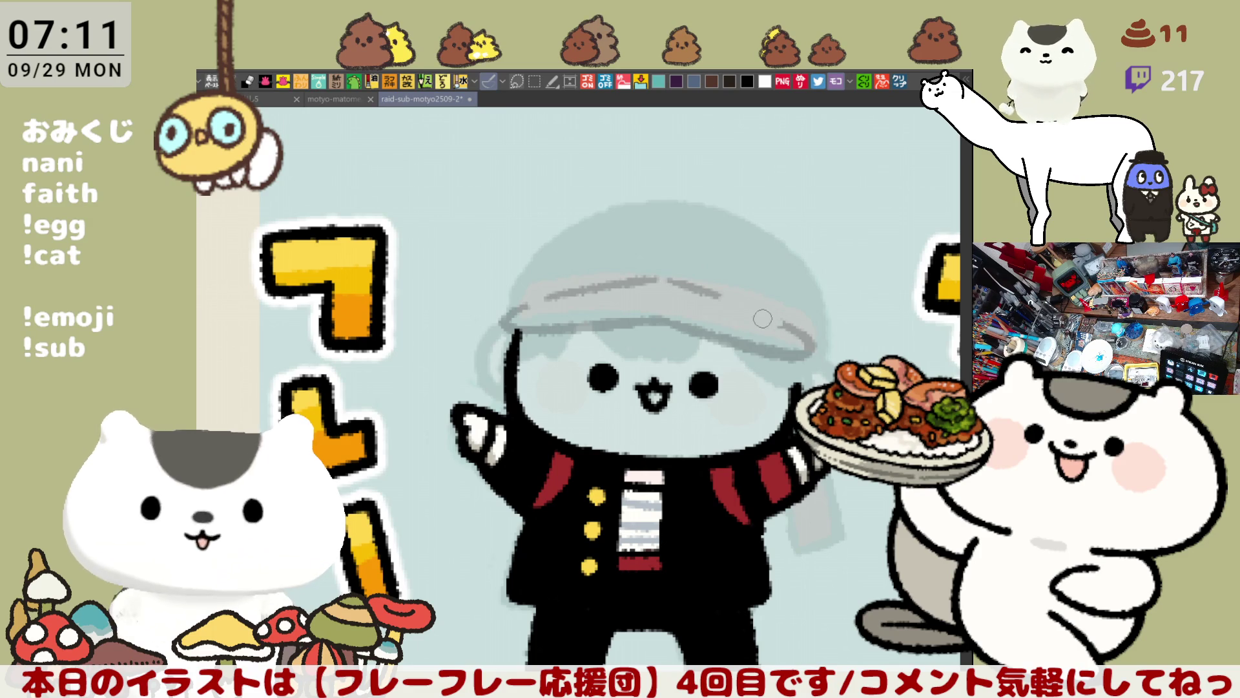
pyautogui.moveTo(751, 318)
pyautogui.mouseDown()
pyautogui.moveTo(733, 323)
pyautogui.moveTo(754, 300)
pyautogui.mouseUp()
pyautogui.hotkey('ctrl', 'z')
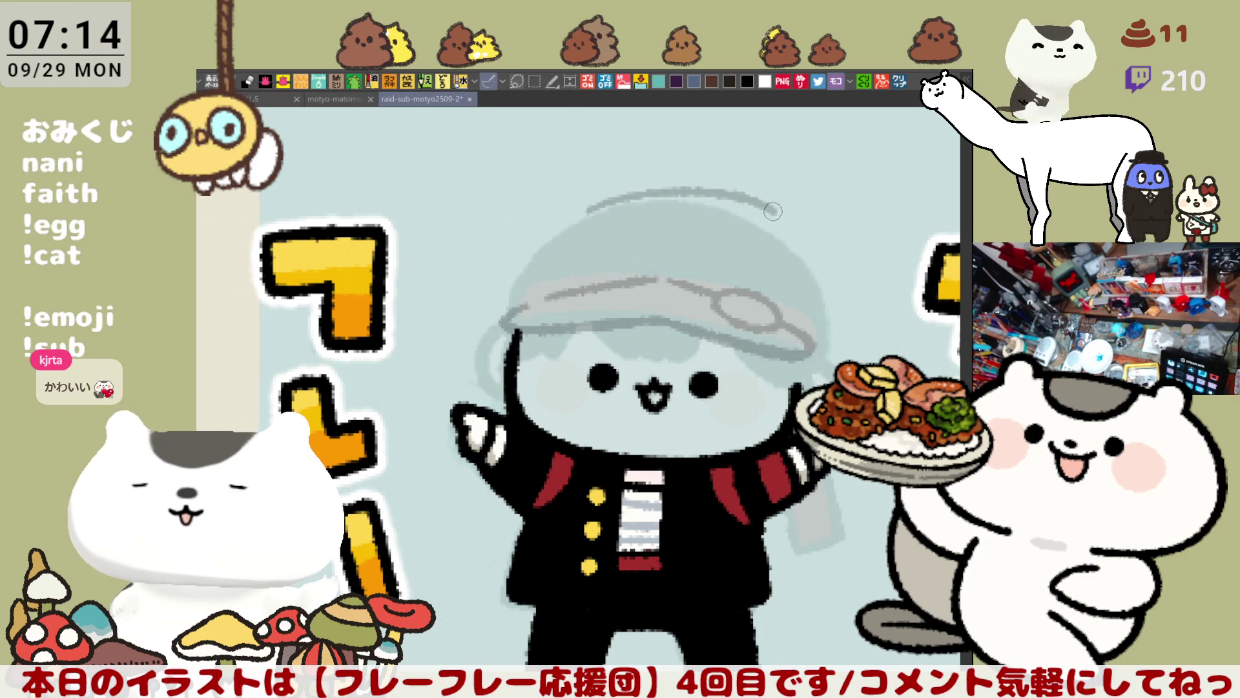
# Sketch a grey arc across the top of the cap, redrawing it several times
pyautogui.moveTo(628, 194); pyautogui.dragTo(757, 214)
pyautogui.hotkey('ctrl', 'z')
pyautogui.moveTo(572, 218); pyautogui.dragTo(786, 228)
pyautogui.hotkey('ctrl', 'z')
pyautogui.moveTo(561, 222); pyautogui.dragTo(786, 223)
pyautogui.hotkey('ctrl', 'z')
pyautogui.moveTo(645, 195); pyautogui.dragTo(759, 212)
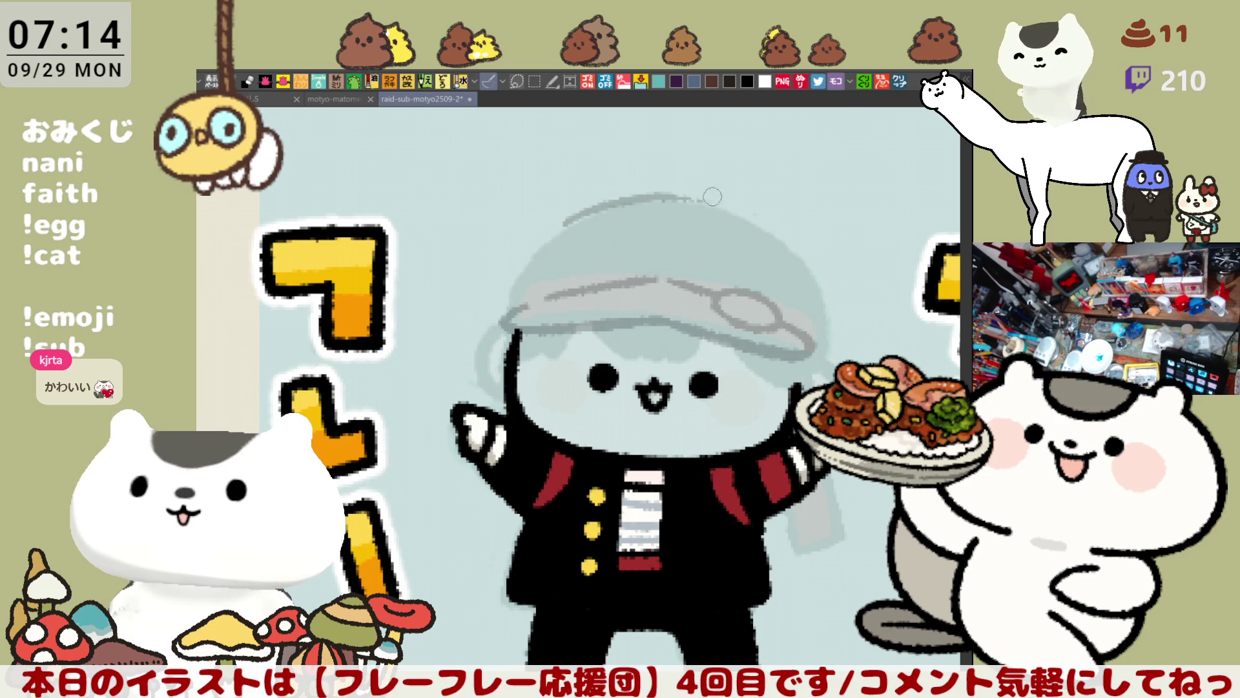
pyautogui.moveTo(614, 201); pyautogui.dragTo(766, 222)
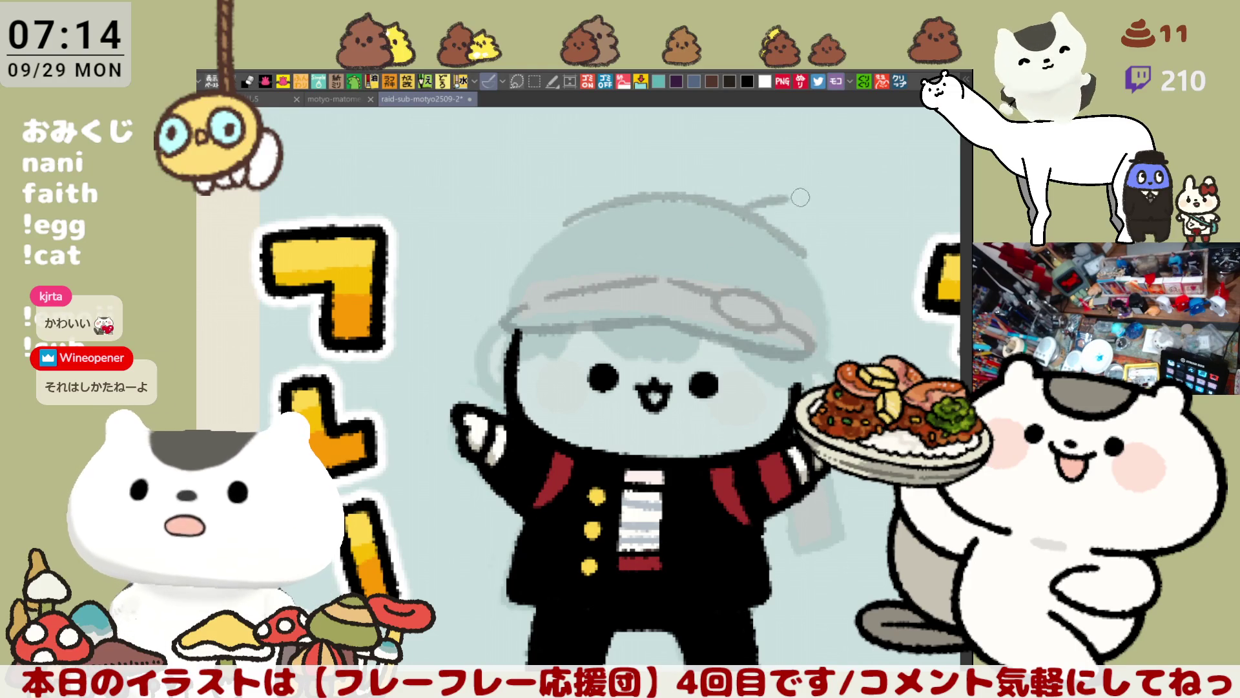
# Sketch the right cat-ear outline over the cap
pyautogui.moveTo(747, 214); pyautogui.dragTo(829, 229)
pyautogui.hotkey('ctrl', 'z')
pyautogui.moveTo(733, 219)
pyautogui.mouseDown()
pyautogui.moveTo(823, 274)
pyautogui.moveTo(849, 352)
pyautogui.mouseUp()
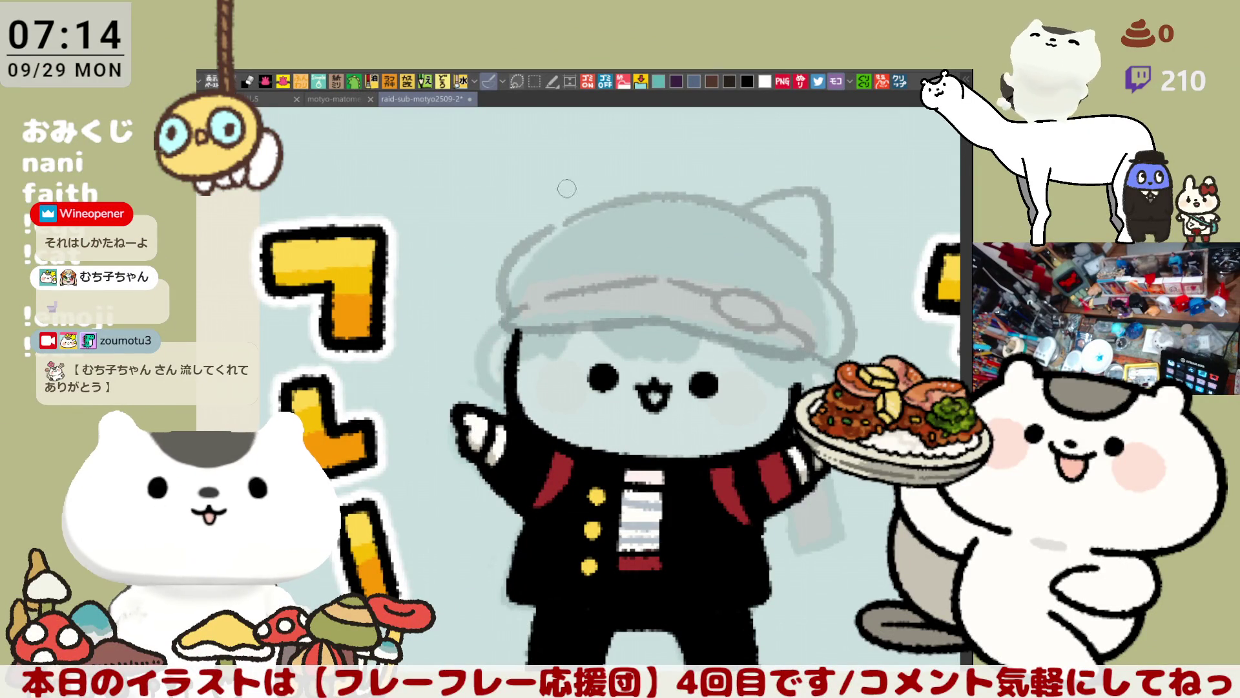
# Sketch the left cat-ear outline on the cap, retrying the stroke until it fits
pyautogui.moveTo(520, 241); pyautogui.dragTo(597, 189)
pyautogui.hotkey('ctrl', 'z')
pyautogui.moveTo(522, 245)
pyautogui.mouseDown()
pyautogui.moveTo(620, 197)
pyautogui.moveTo(530, 241)
pyautogui.moveTo(599, 190)
pyautogui.mouseUp()
pyautogui.hotkey('ctrl', 'z')
pyautogui.hotkey('ctrl', 'z')
pyautogui.moveTo(516, 262); pyautogui.dragTo(617, 205)
pyautogui.hotkey('ctrl', 'z')
pyautogui.moveTo(526, 240); pyautogui.dragTo(584, 195)
pyautogui.hotkey('ctrl', 'z')
pyautogui.moveTo(527, 240); pyautogui.dragTo(547, 185)
pyautogui.hotkey('ctrl', 'z')
pyautogui.moveTo(529, 226); pyautogui.dragTo(526, 187)
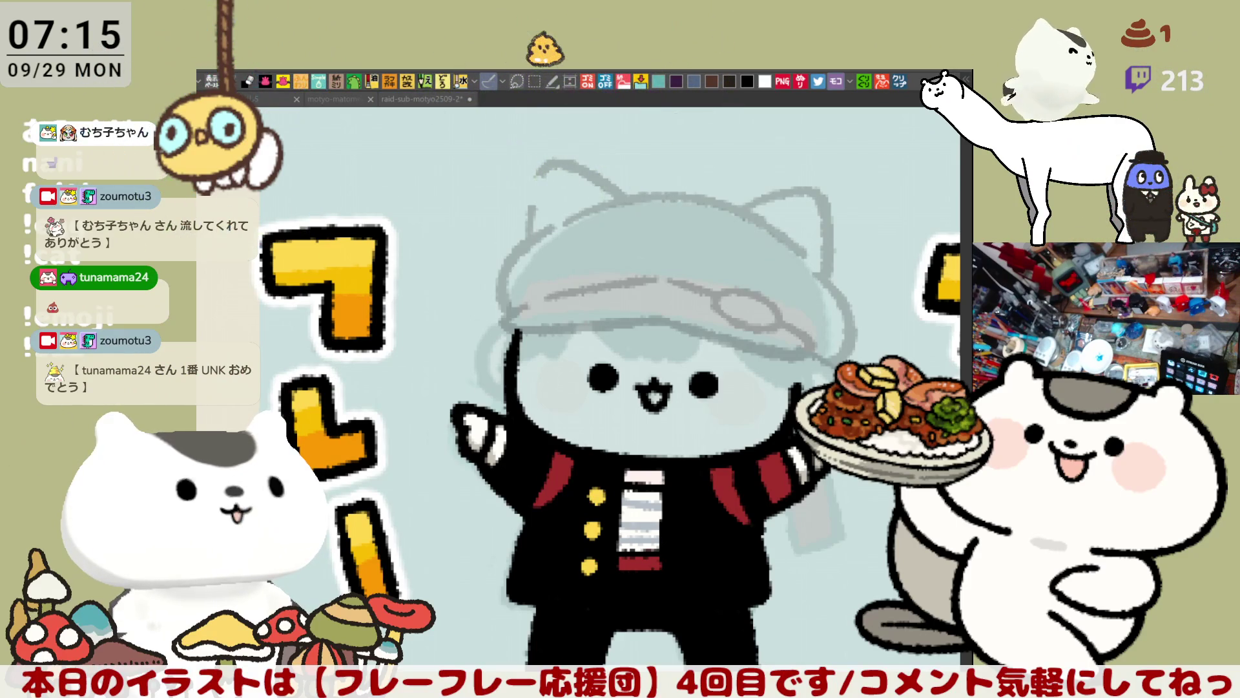
pyautogui.click(537, 184)
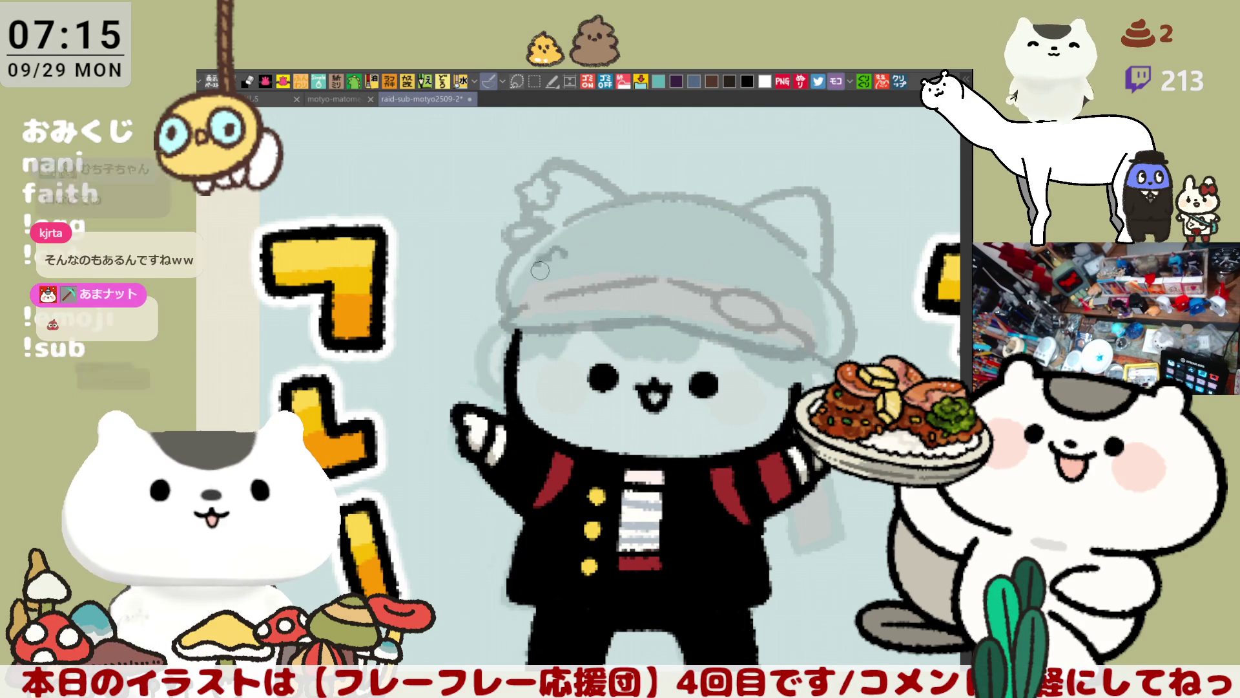
# Sketch a small bow and star motif on the cap front and retrace the right ear
pyautogui.moveTo(550, 255); pyautogui.dragTo(565, 246)
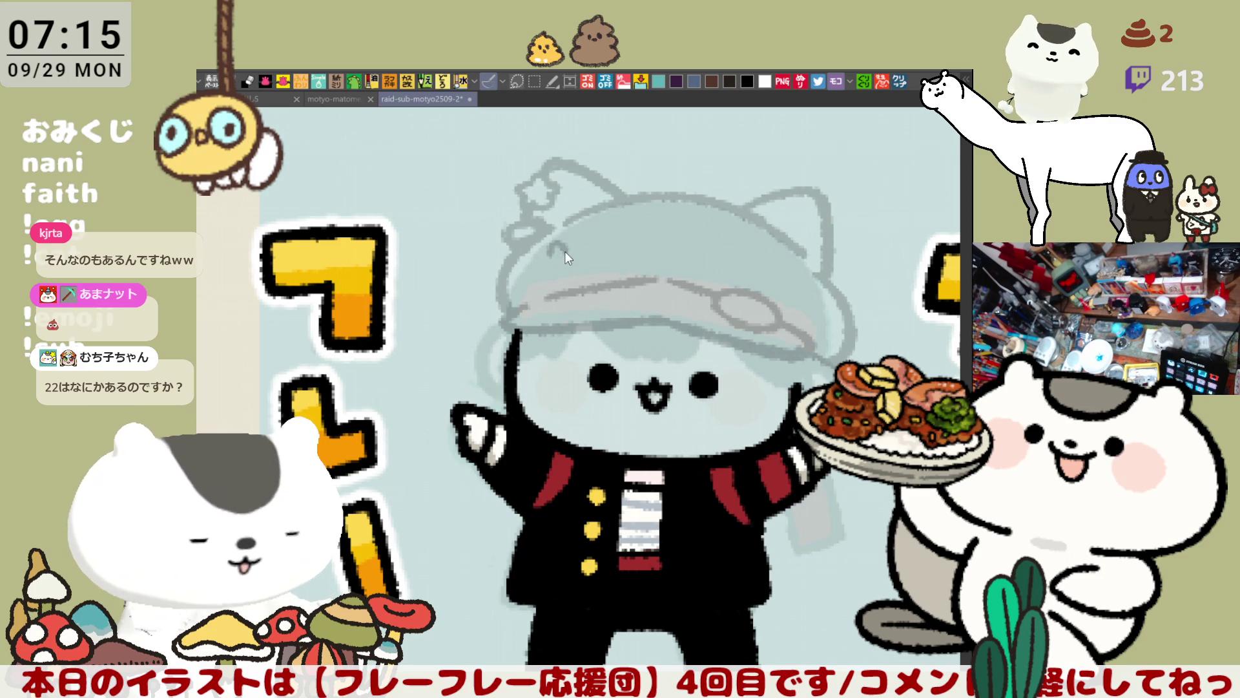
pyautogui.moveTo(549, 255)
pyautogui.mouseDown()
pyautogui.moveTo(533, 275)
pyautogui.moveTo(549, 286)
pyautogui.mouseUp()
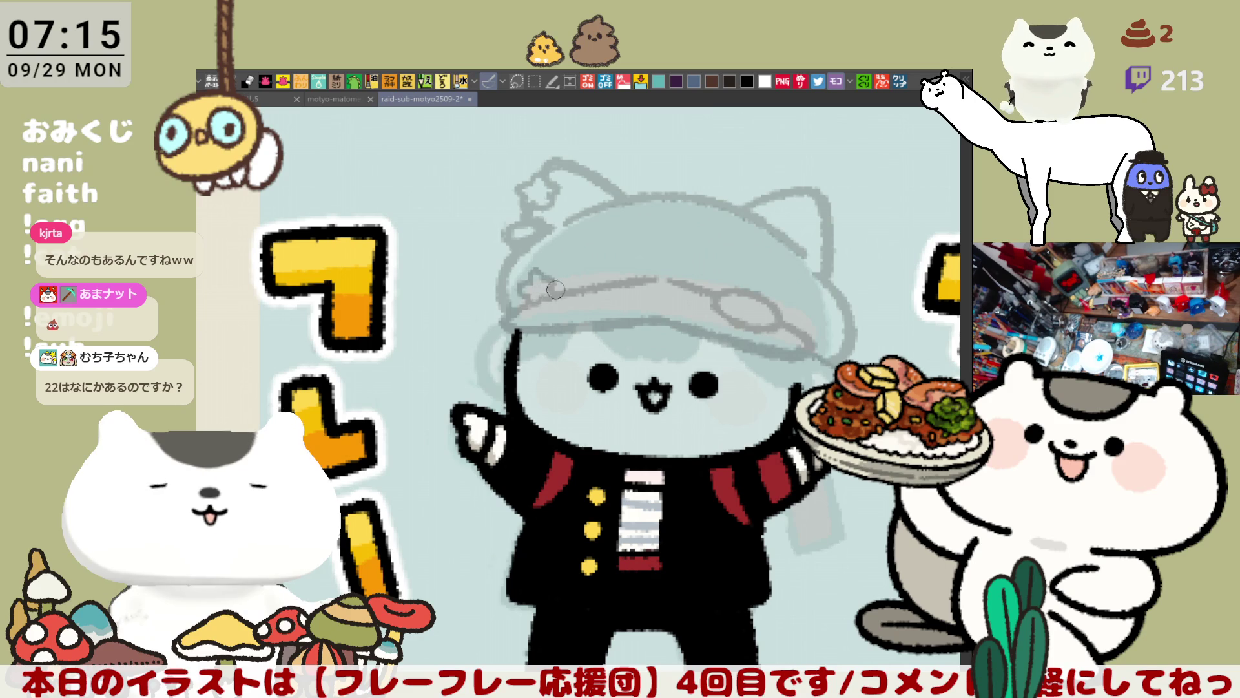
pyautogui.moveTo(568, 262)
pyautogui.mouseDown()
pyautogui.moveTo(561, 254)
pyautogui.moveTo(586, 241)
pyautogui.moveTo(554, 267)
pyautogui.moveTo(585, 240)
pyautogui.moveTo(601, 272)
pyautogui.moveTo(578, 248)
pyautogui.moveTo(585, 239)
pyautogui.moveTo(582, 278)
pyautogui.moveTo(554, 263)
pyautogui.moveTo(606, 269)
pyautogui.mouseUp()
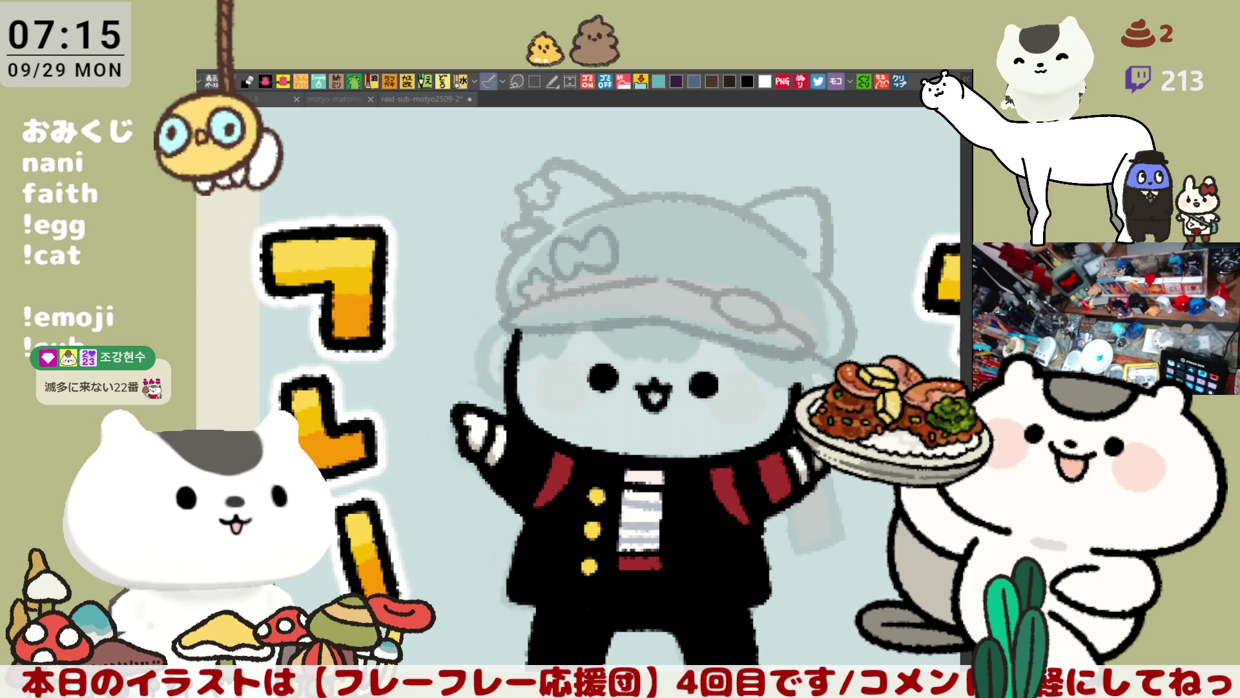
pyautogui.moveTo(781, 247)
pyautogui.mouseDown()
pyautogui.moveTo(788, 283)
pyautogui.moveTo(800, 258)
pyautogui.mouseUp()
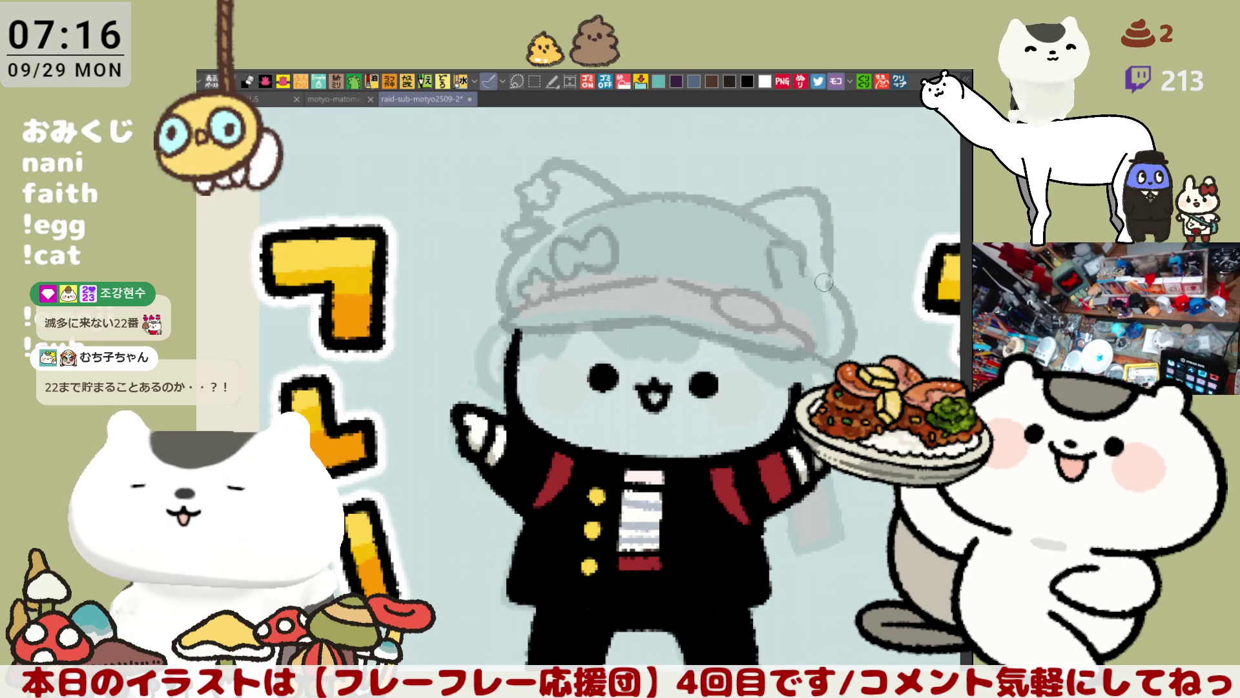
pyautogui.moveTo(826, 260); pyautogui.dragTo(787, 295)
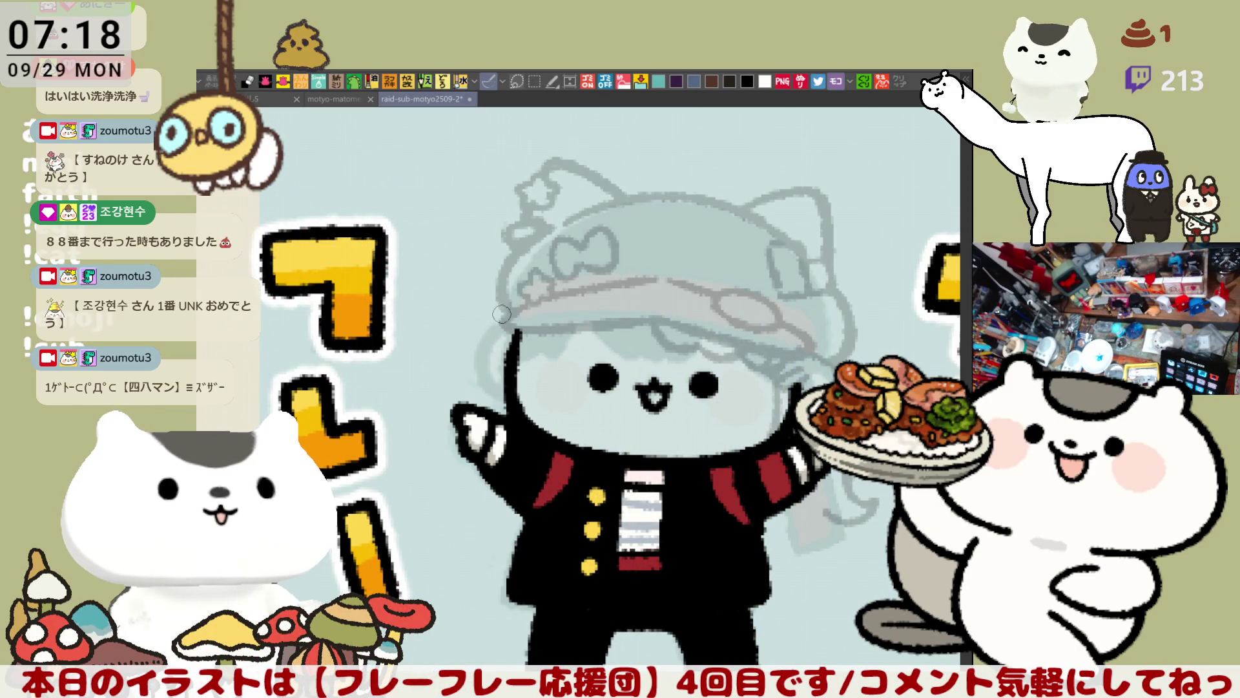
# Sketch wavy hair strands down past the raised hand and the plate-holding arm
pyautogui.moveTo(494, 336)
pyautogui.mouseDown()
pyautogui.moveTo(439, 356)
pyautogui.moveTo(491, 361)
pyautogui.mouseUp()
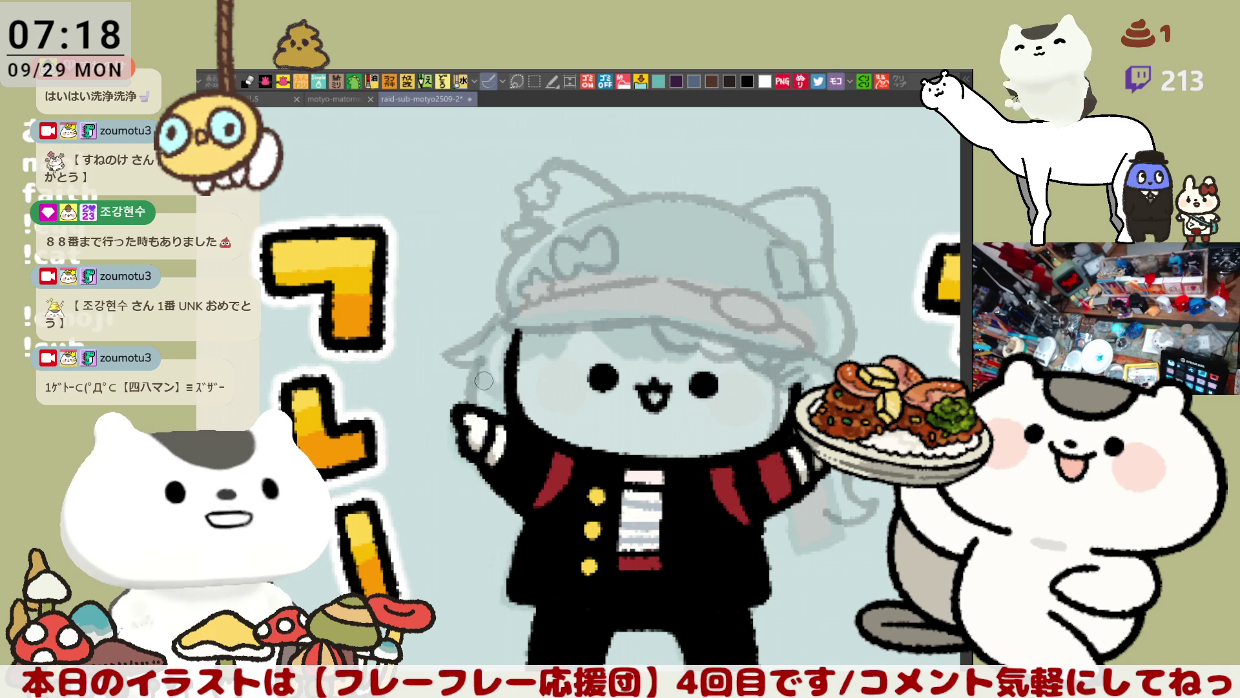
pyautogui.moveTo(484, 352); pyautogui.dragTo(467, 405)
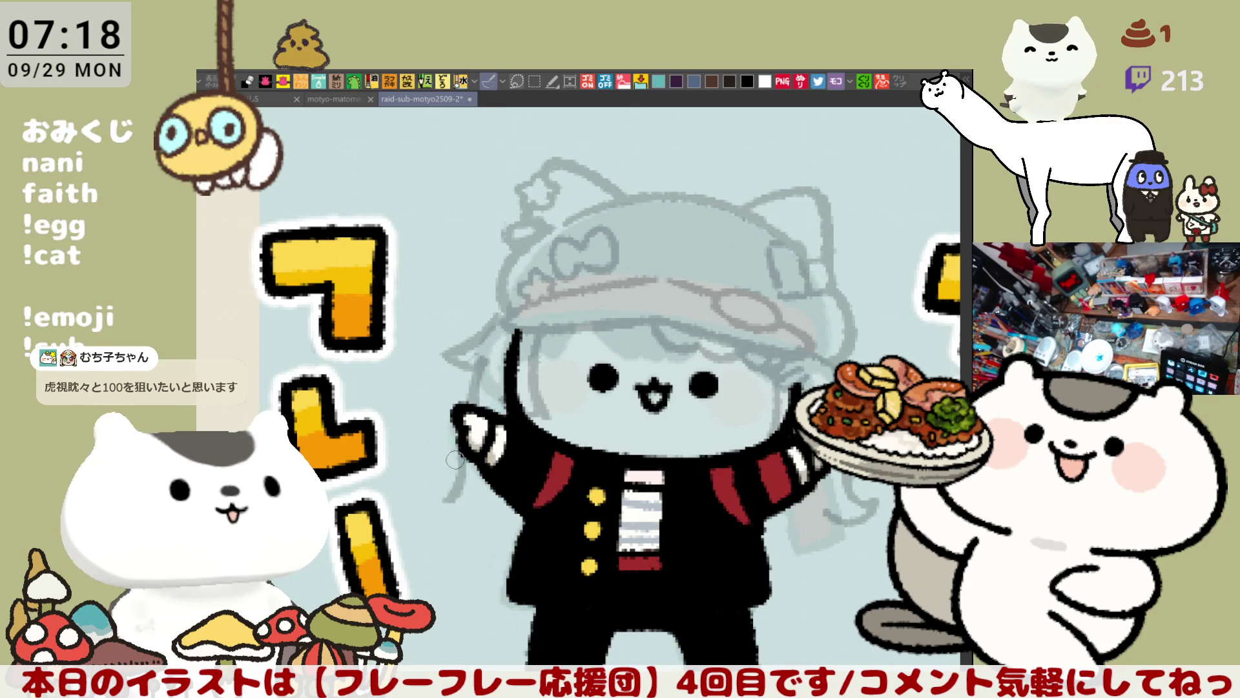
pyautogui.moveTo(463, 439)
pyautogui.mouseDown()
pyautogui.moveTo(430, 482)
pyautogui.moveTo(464, 477)
pyautogui.moveTo(430, 488)
pyautogui.moveTo(465, 484)
pyautogui.moveTo(497, 520)
pyautogui.moveTo(468, 476)
pyautogui.moveTo(505, 516)
pyautogui.mouseUp()
pyautogui.moveTo(822, 501); pyautogui.dragTo(801, 531)
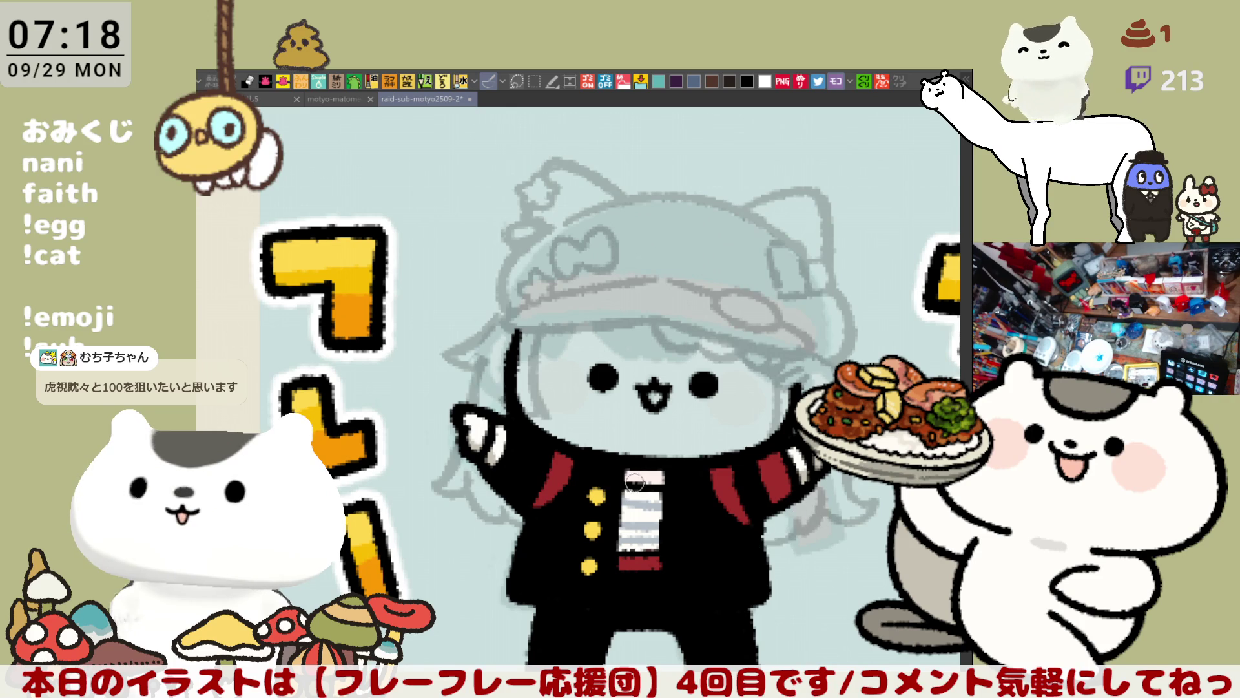
pyautogui.moveTo(471, 455)
pyautogui.mouseDown()
pyautogui.moveTo(472, 516)
pyautogui.moveTo(514, 533)
pyautogui.mouseUp()
pyautogui.moveTo(460, 459); pyautogui.dragTo(510, 530)
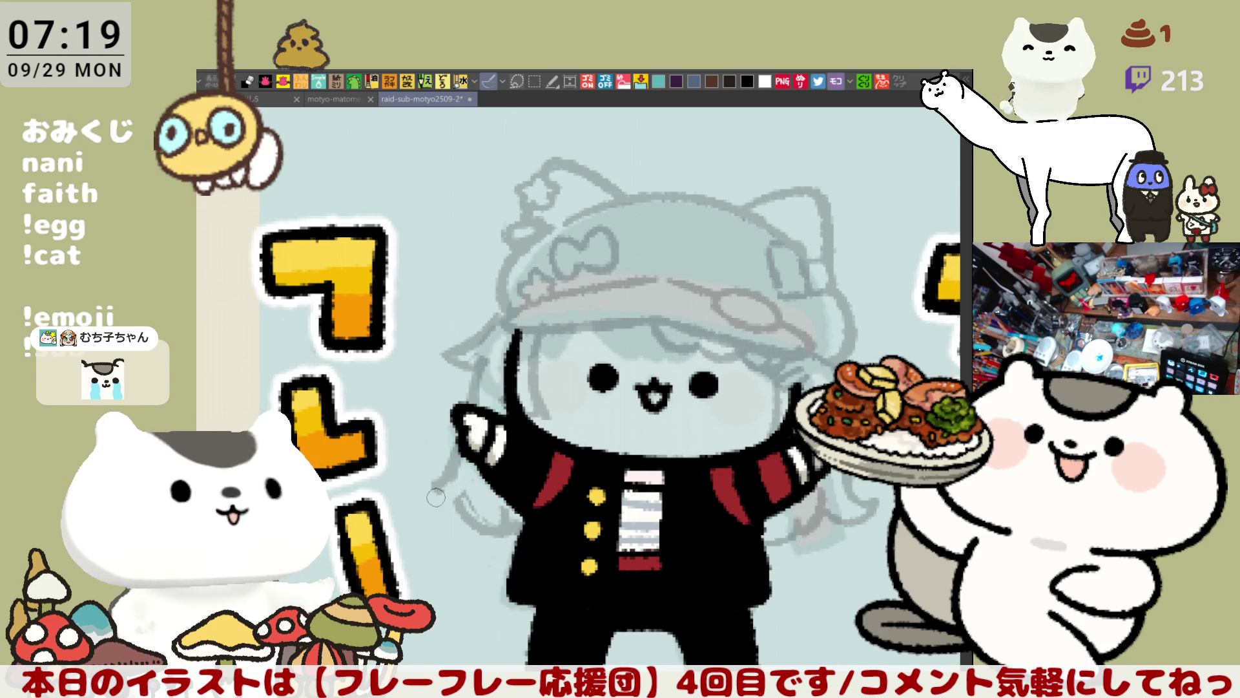
pyautogui.moveTo(517, 512)
pyautogui.mouseDown()
pyautogui.moveTo(548, 517)
pyautogui.moveTo(482, 493)
pyautogui.mouseUp()
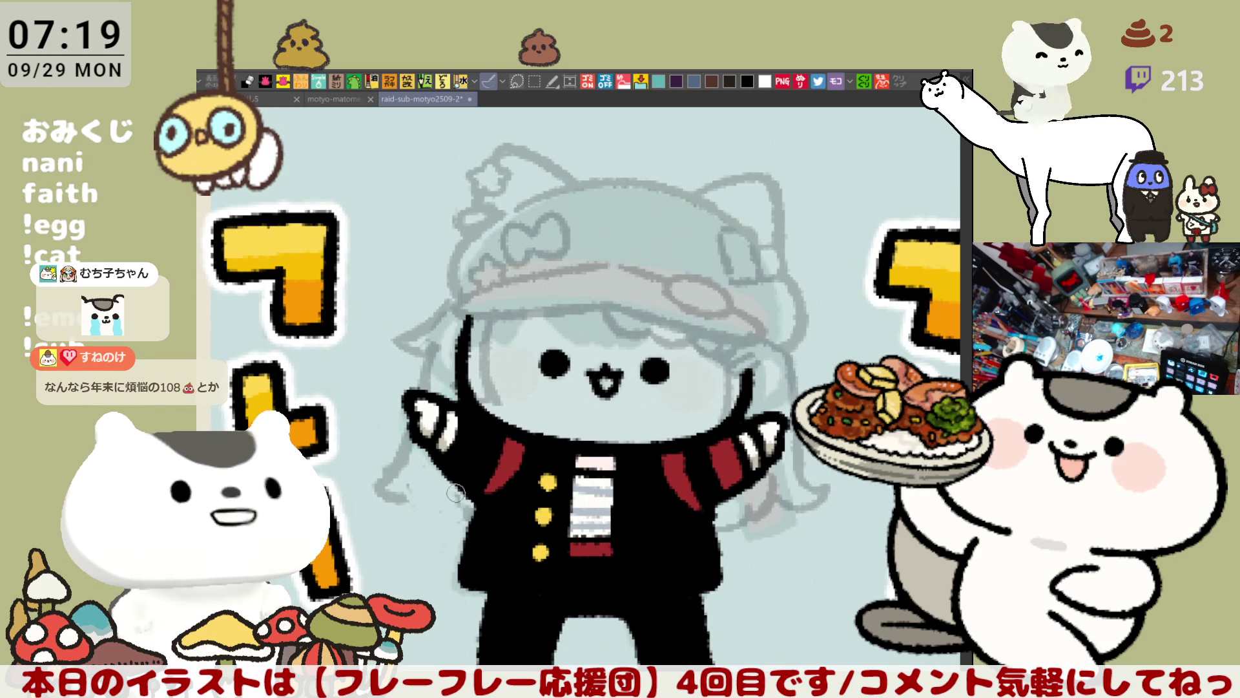
# Rework the hair marks beside the left arm
pyautogui.moveTo(364, 446)
pyautogui.mouseDown()
pyautogui.moveTo(388, 452)
pyautogui.moveTo(394, 484)
pyautogui.moveTo(404, 420)
pyautogui.moveTo(412, 456)
pyautogui.moveTo(404, 439)
pyautogui.moveTo(393, 452)
pyautogui.mouseUp()
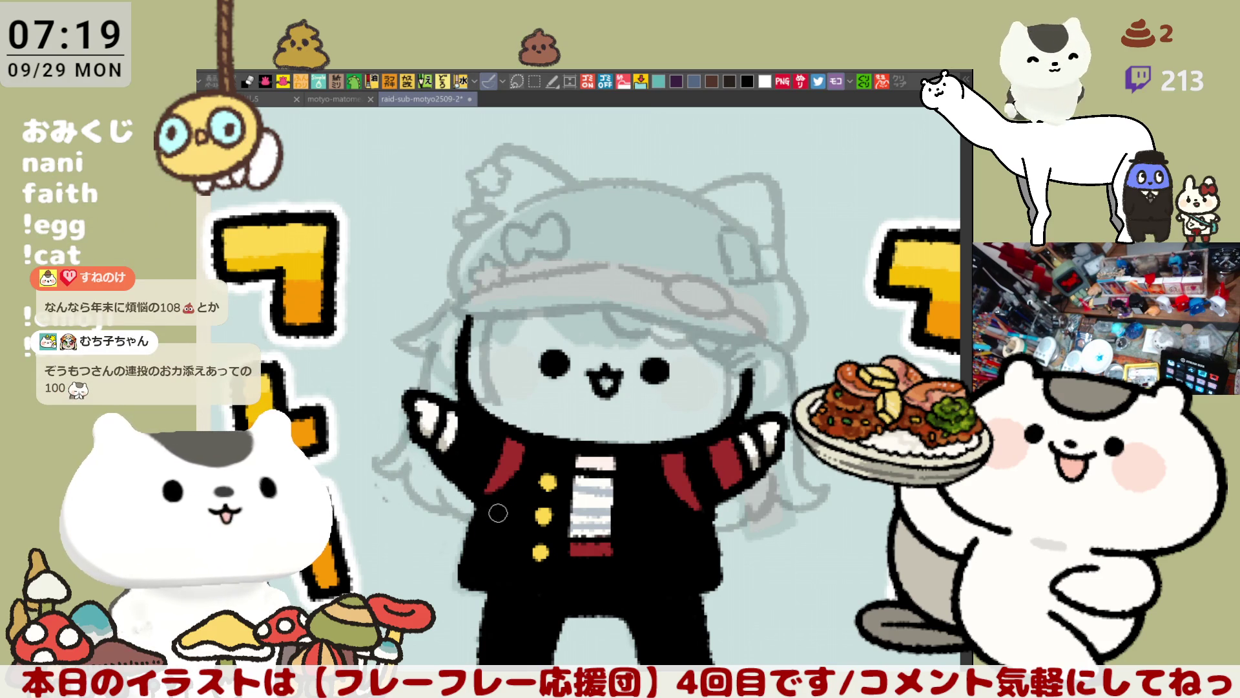
pyautogui.moveTo(443, 477)
pyautogui.mouseDown()
pyautogui.moveTo(393, 483)
pyautogui.moveTo(511, 490)
pyautogui.mouseUp()
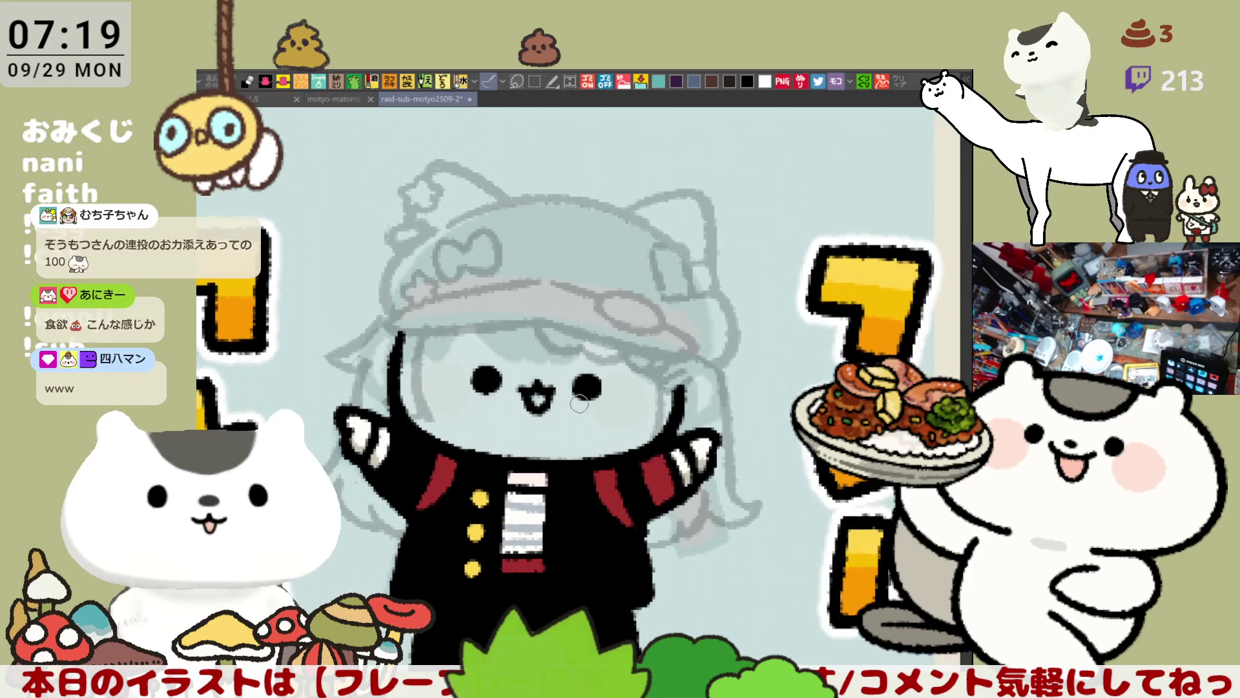
pyautogui.moveTo(696, 451); pyautogui.dragTo(539, 434)
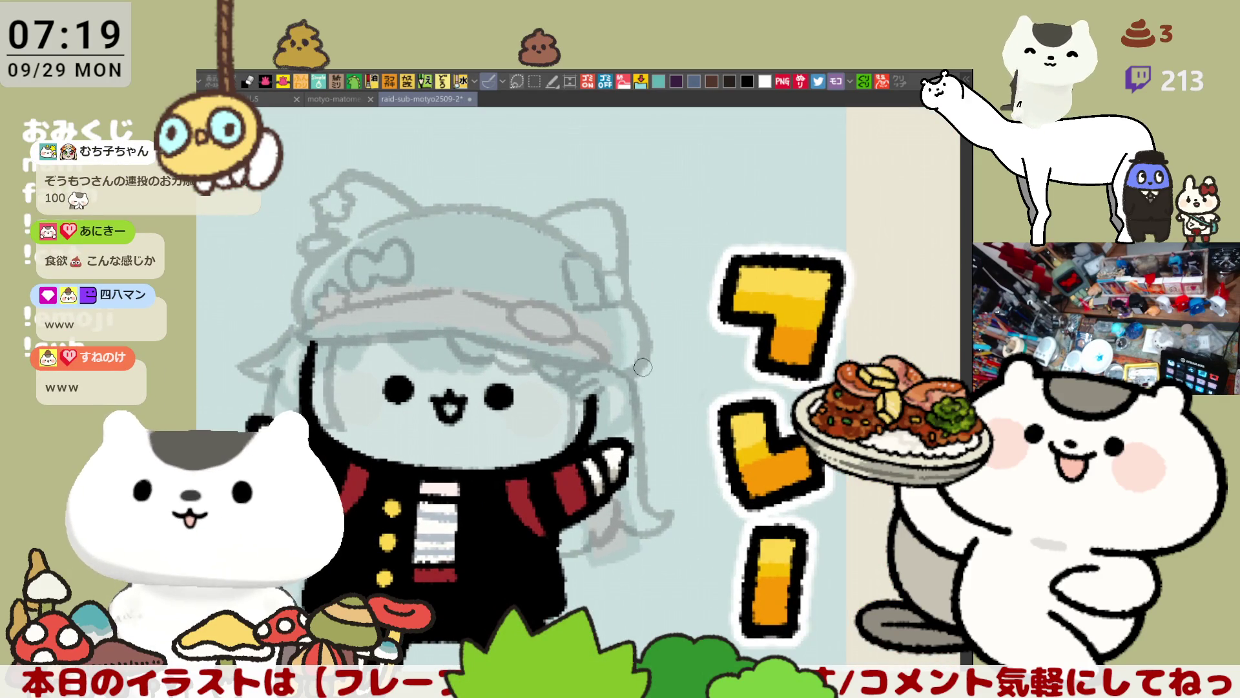
# Draw a long hair strand curving down right of the outstretched arm, redrawing it until it fits
pyautogui.moveTo(638, 363); pyautogui.dragTo(689, 464)
pyautogui.hotkey('ctrl', 'z')
pyautogui.moveTo(640, 371); pyautogui.dragTo(701, 475)
pyautogui.hotkey('ctrl', 'z')
pyautogui.moveTo(643, 387); pyautogui.dragTo(701, 475)
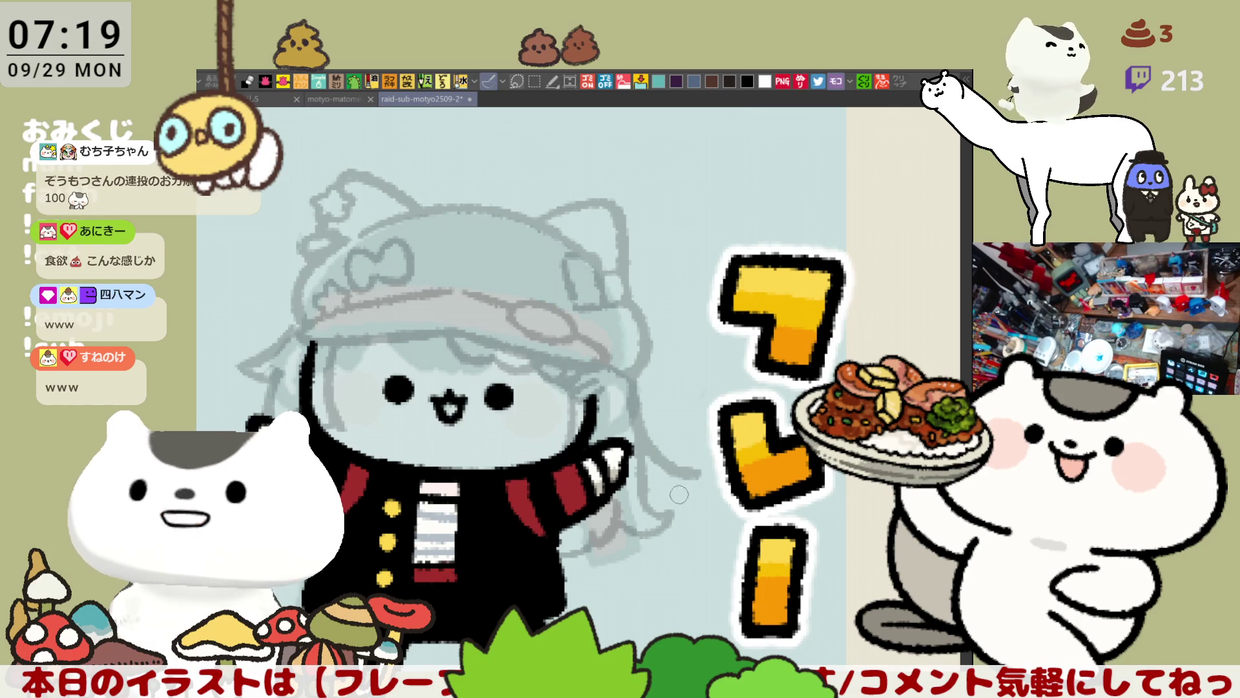
pyautogui.hotkey('ctrl', 'z')
pyautogui.moveTo(636, 359); pyautogui.dragTo(688, 478)
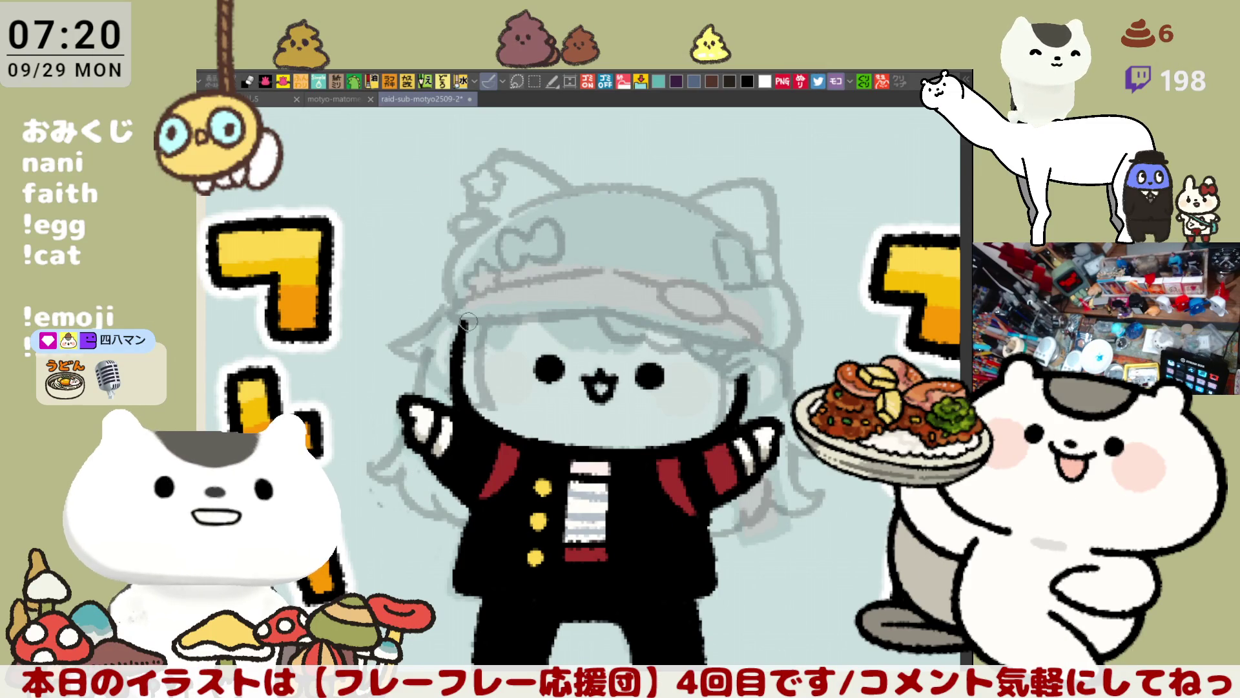
# Ink a black cap brim line across the hat, settling on a shorter right end
pyautogui.moveTo(448, 313); pyautogui.dragTo(585, 313)
pyautogui.hotkey('ctrl', 'z')
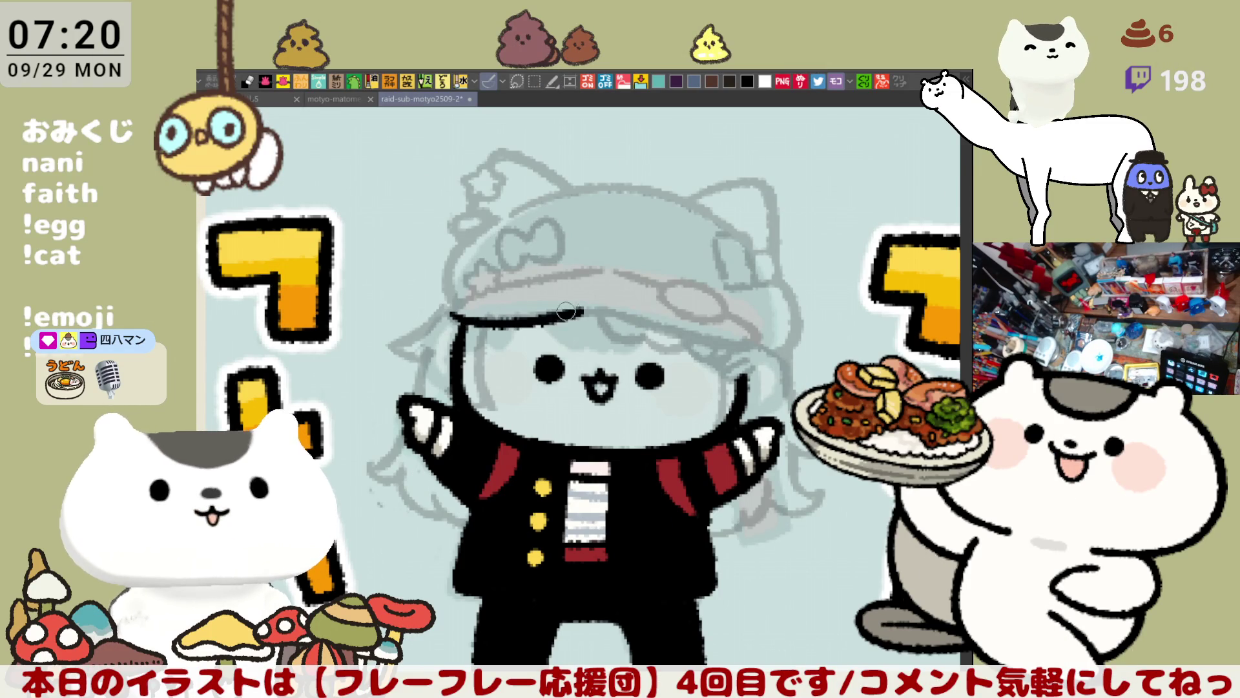
pyautogui.hotkey('ctrl', 'z')
pyautogui.moveTo(450, 314)
pyautogui.mouseDown()
pyautogui.moveTo(610, 314)
pyautogui.moveTo(685, 337)
pyautogui.mouseUp()
pyautogui.hotkey('ctrl', 'z')
pyautogui.moveTo(585, 310)
pyautogui.mouseDown()
pyautogui.moveTo(713, 339)
pyautogui.moveTo(617, 315)
pyautogui.moveTo(706, 330)
pyautogui.mouseUp()
pyautogui.hotkey('ctrl', 'z')
pyautogui.hotkey('ctrl', 'z')
pyautogui.moveTo(584, 310); pyautogui.dragTo(721, 336)
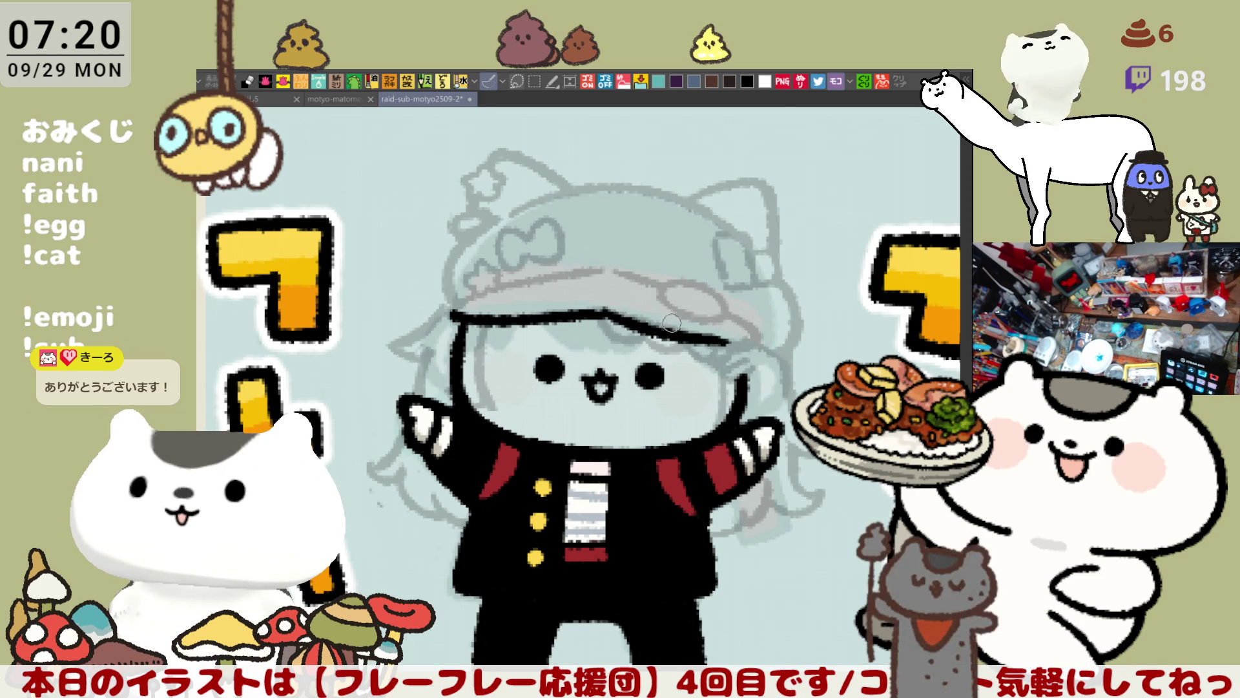
# In mirrored view, ink a black hair line joining the left end of the bangs
pyautogui.press('h')
pyautogui.moveTo(571, 353); pyautogui.dragTo(614, 352)
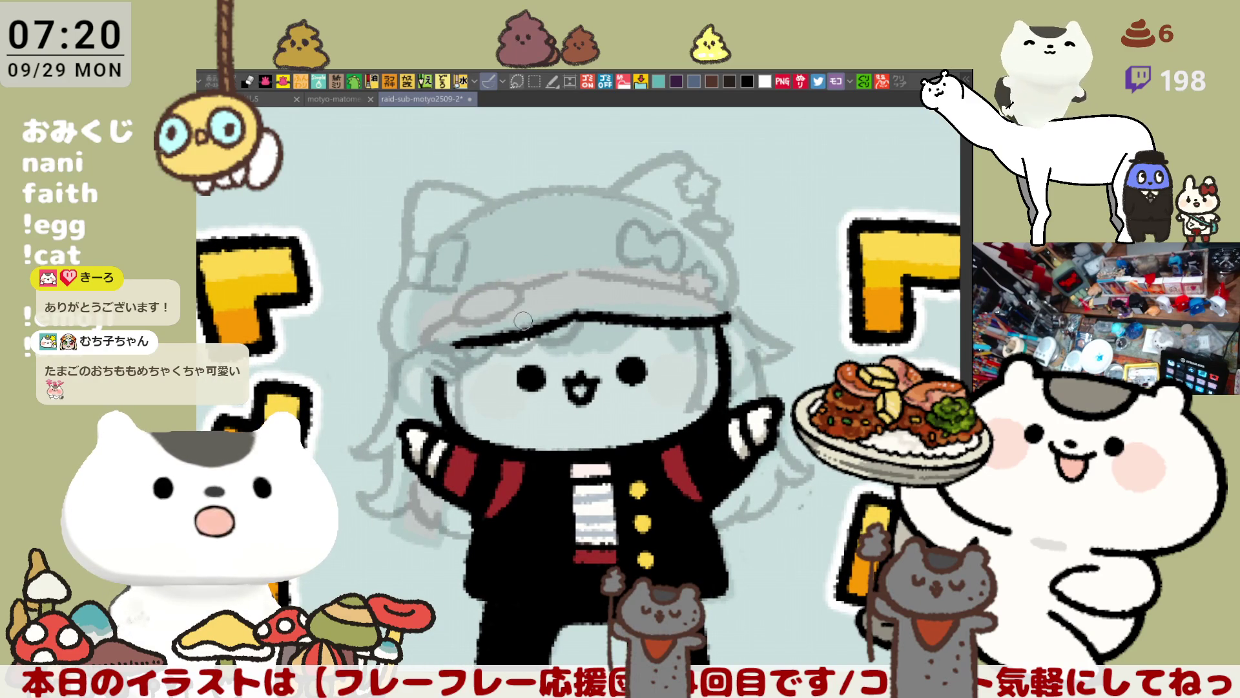
pyautogui.moveTo(521, 321); pyautogui.dragTo(463, 351)
pyautogui.moveTo(375, 370); pyautogui.dragTo(520, 340)
pyautogui.hotkey('ctrl', 'z')
pyautogui.moveTo(365, 372); pyautogui.dragTo(476, 354)
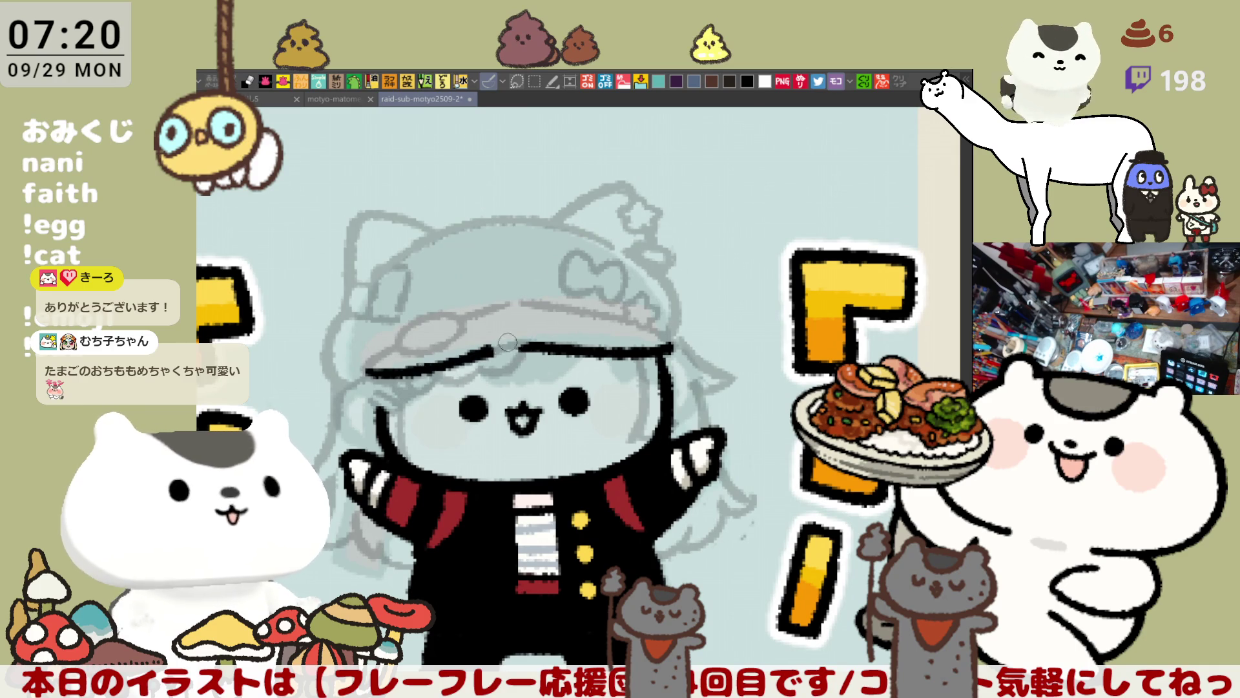
pyautogui.hotkey('ctrl', 'z')
pyautogui.moveTo(359, 371); pyautogui.dragTo(491, 350)
pyautogui.hotkey('ctrl', 'z')
pyautogui.moveTo(365, 370); pyautogui.dragTo(519, 342)
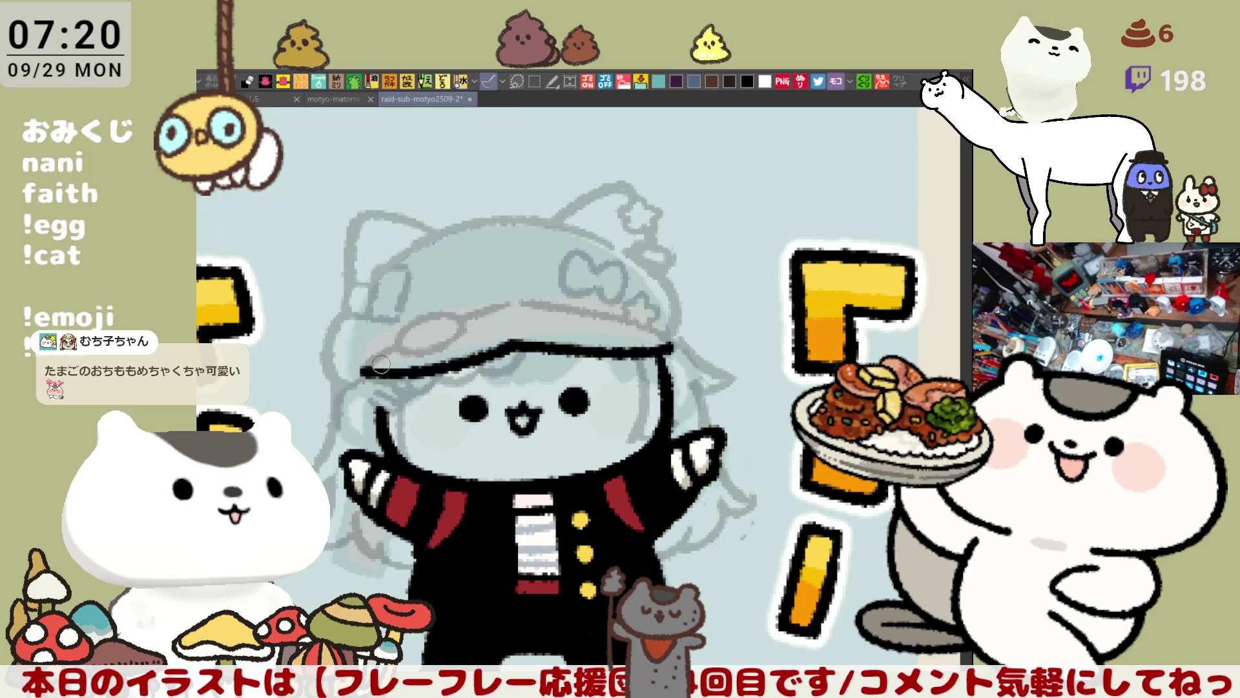
# Ink the cap outline curving down from the bangs, then check it mirrored and flip back
pyautogui.moveTo(362, 373)
pyautogui.mouseDown()
pyautogui.moveTo(510, 301)
pyautogui.moveTo(670, 326)
pyautogui.mouseUp()
pyautogui.hotkey('ctrl', 'z')
pyautogui.hotkey('ctrl', 'z')
pyautogui.moveTo(507, 301)
pyautogui.mouseDown()
pyautogui.moveTo(672, 332)
pyautogui.moveTo(674, 347)
pyautogui.mouseUp()
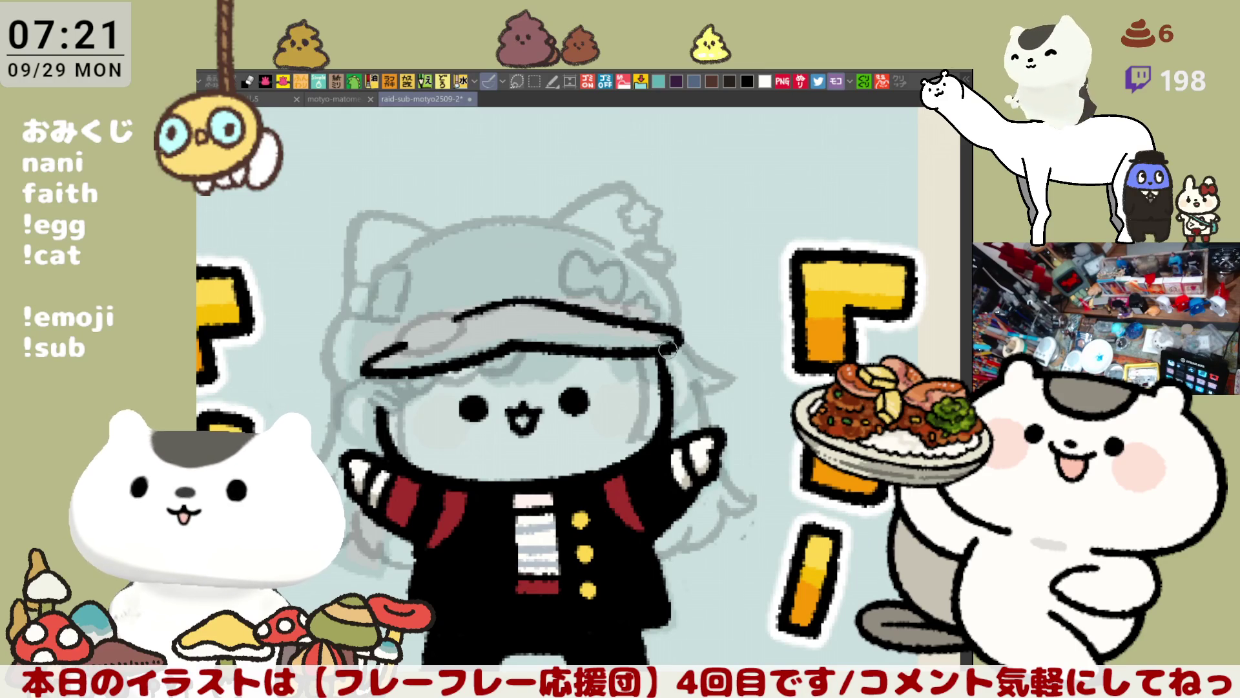
pyautogui.hscroll(-3, 608, 331)
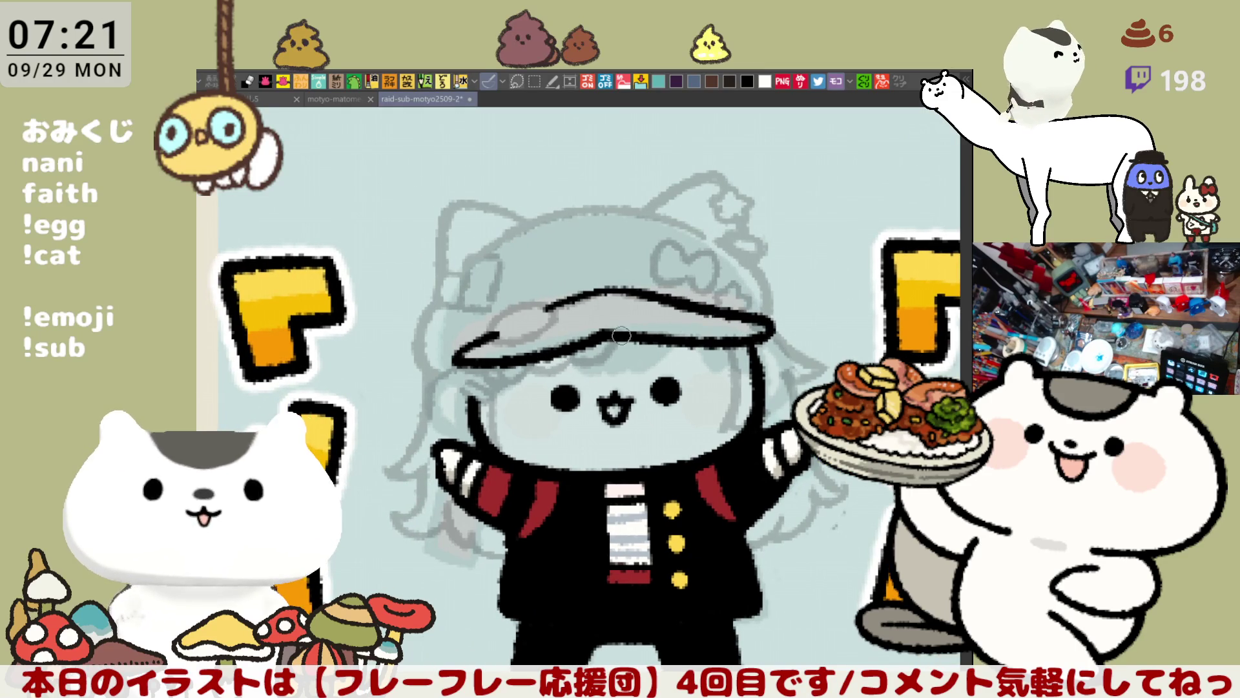
pyautogui.press('h')
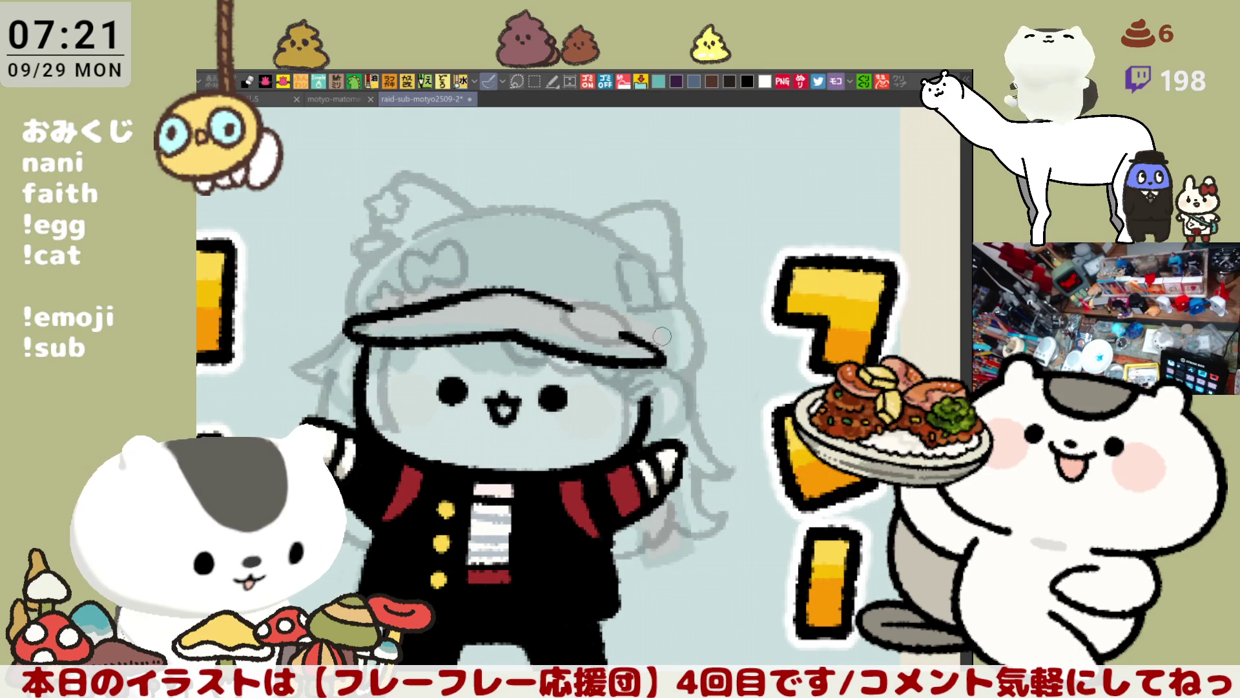
pyautogui.press('h')
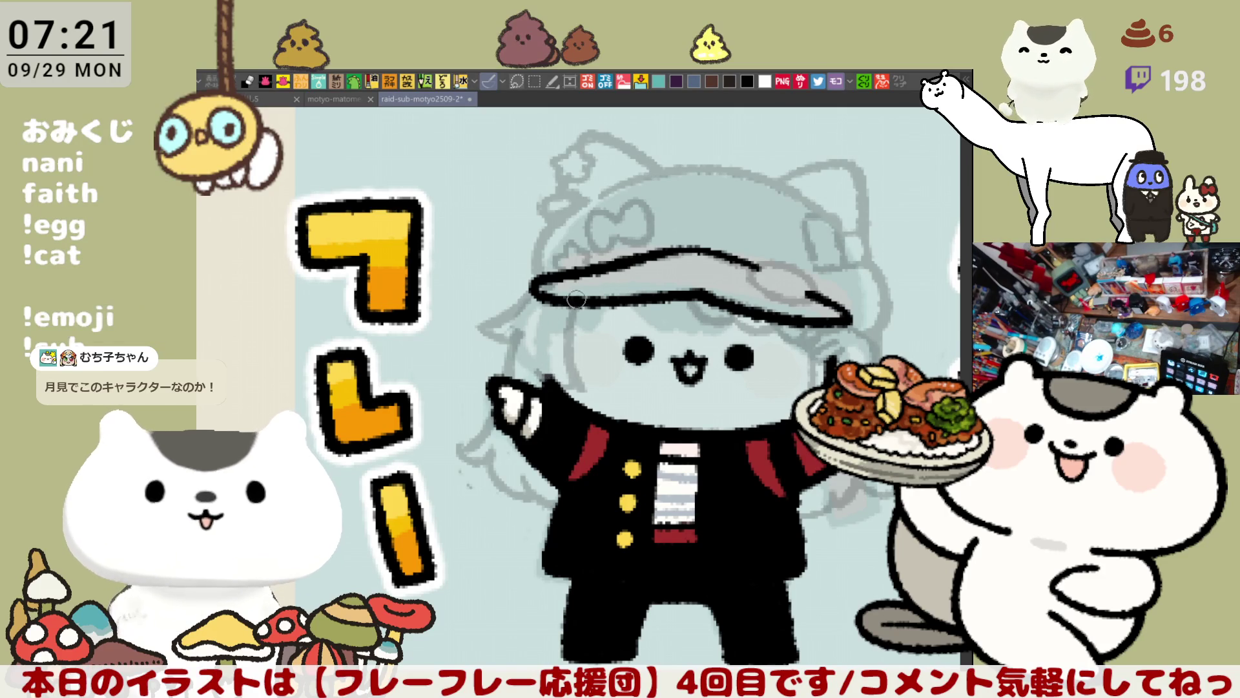
# Draw the left face outline from brim to cheek and extend the cap brim rightward
pyautogui.moveTo(571, 303); pyautogui.dragTo(567, 378)
pyautogui.hotkey('ctrl', 'z')
pyautogui.hotkey('ctrl', 'z')
pyautogui.moveTo(571, 307); pyautogui.dragTo(568, 374)
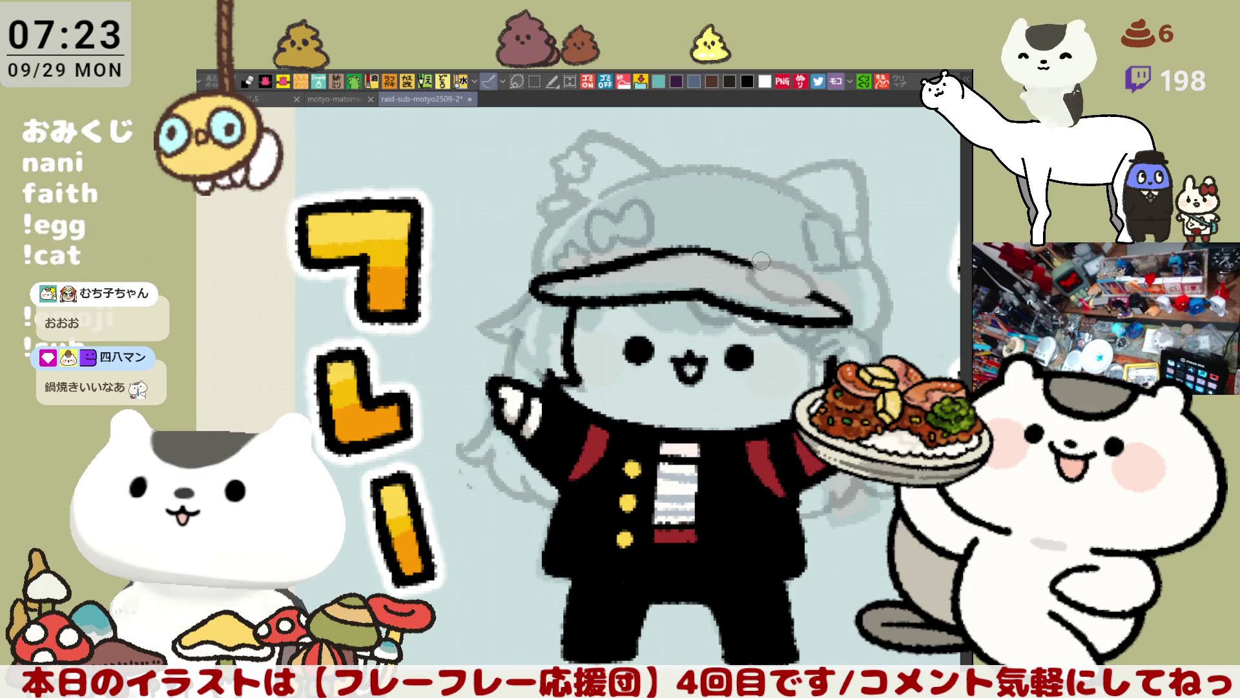
pyautogui.moveTo(761, 264); pyautogui.dragTo(793, 298)
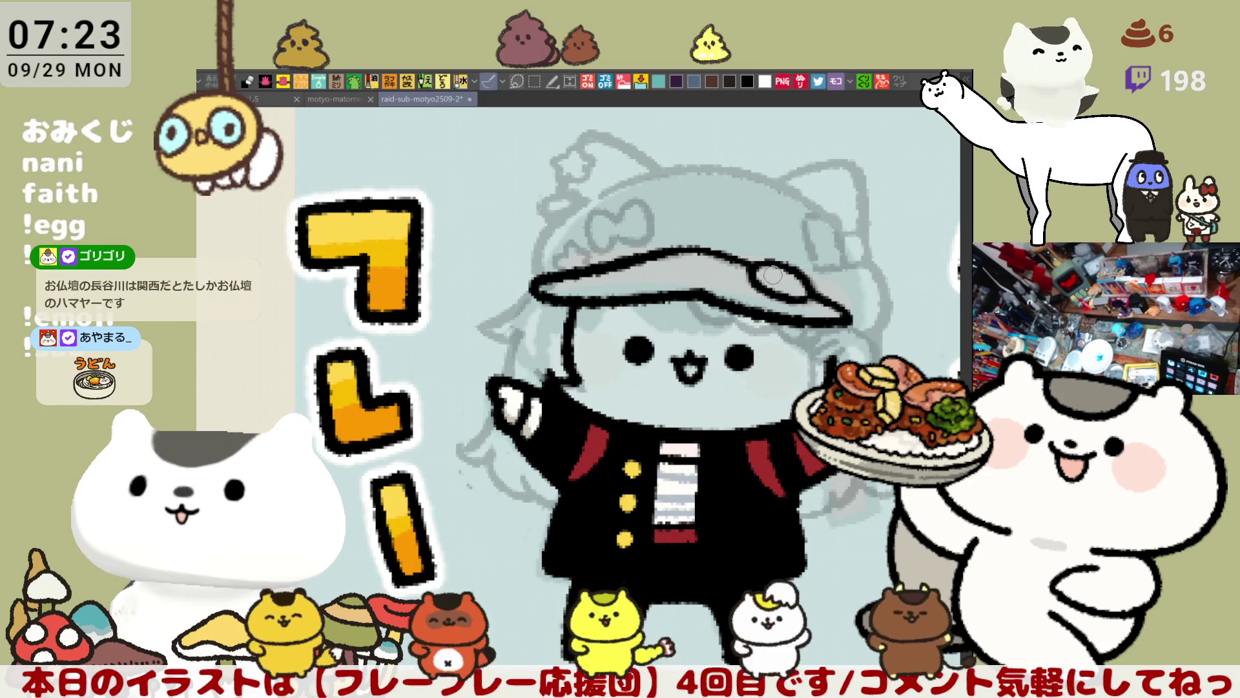
pyautogui.press('h')
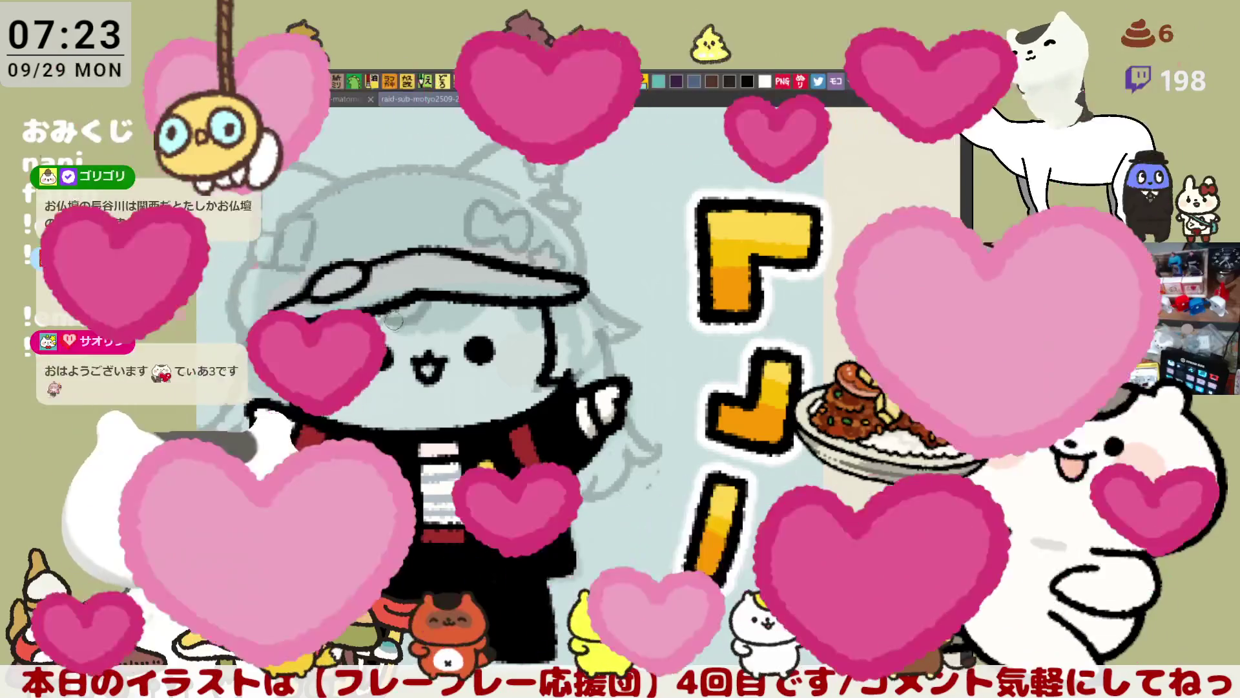
pyautogui.moveTo(394, 321); pyautogui.dragTo(433, 321)
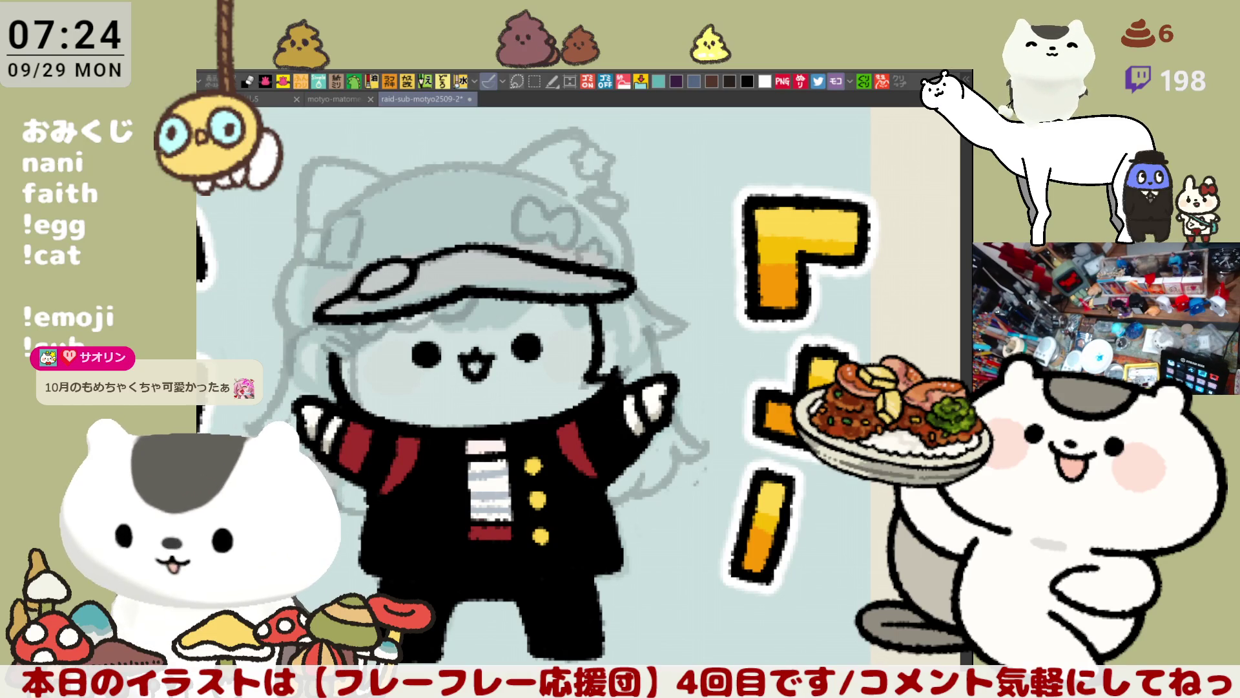
# Try a curved side hair strand and a line from the right hand, undoing both
pyautogui.moveTo(620, 388); pyautogui.dragTo(700, 361)
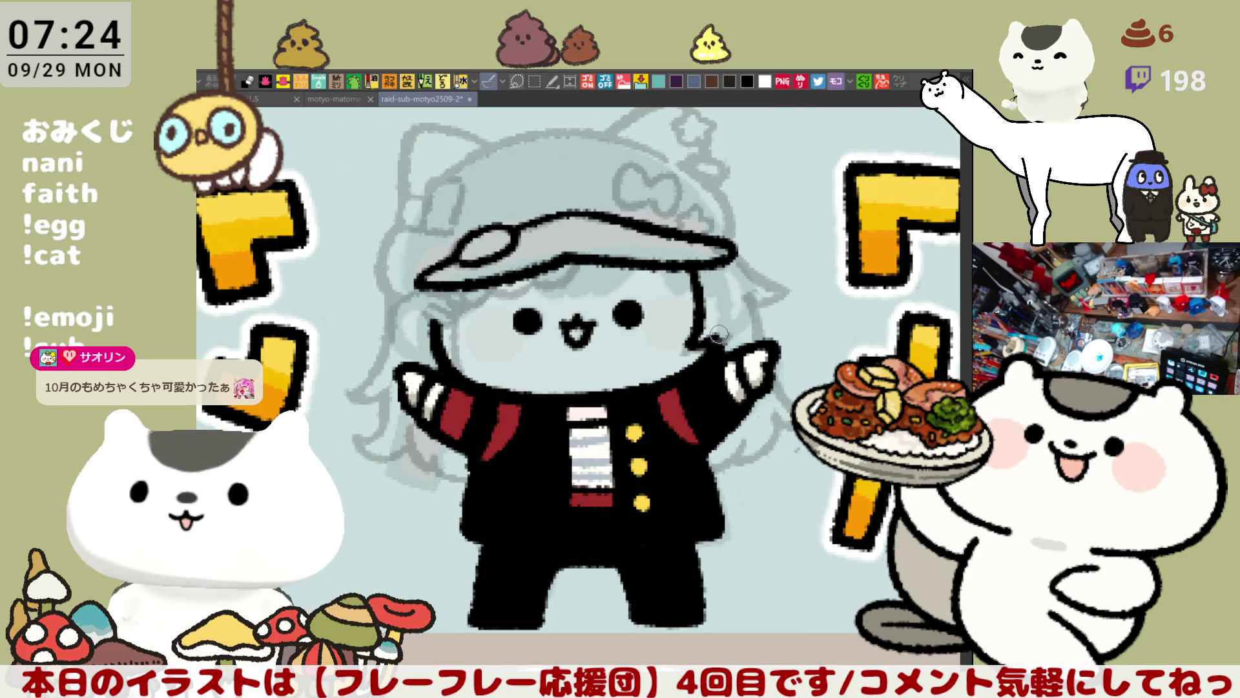
pyautogui.click(748, 296)
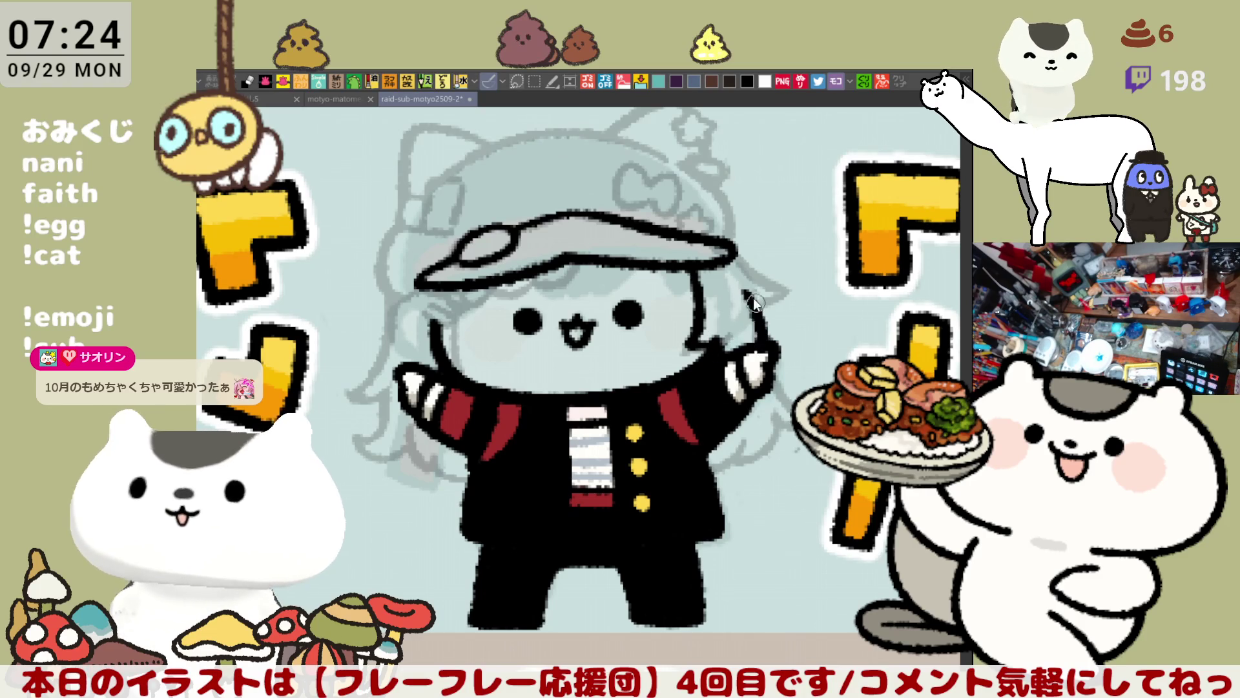
pyautogui.moveTo(742, 287); pyautogui.dragTo(760, 345)
pyautogui.hotkey('ctrl', 'z')
pyautogui.moveTo(743, 287); pyautogui.dragTo(787, 404)
pyautogui.hotkey('ctrl', 'z')
pyautogui.hotkey('ctrl', 'z')
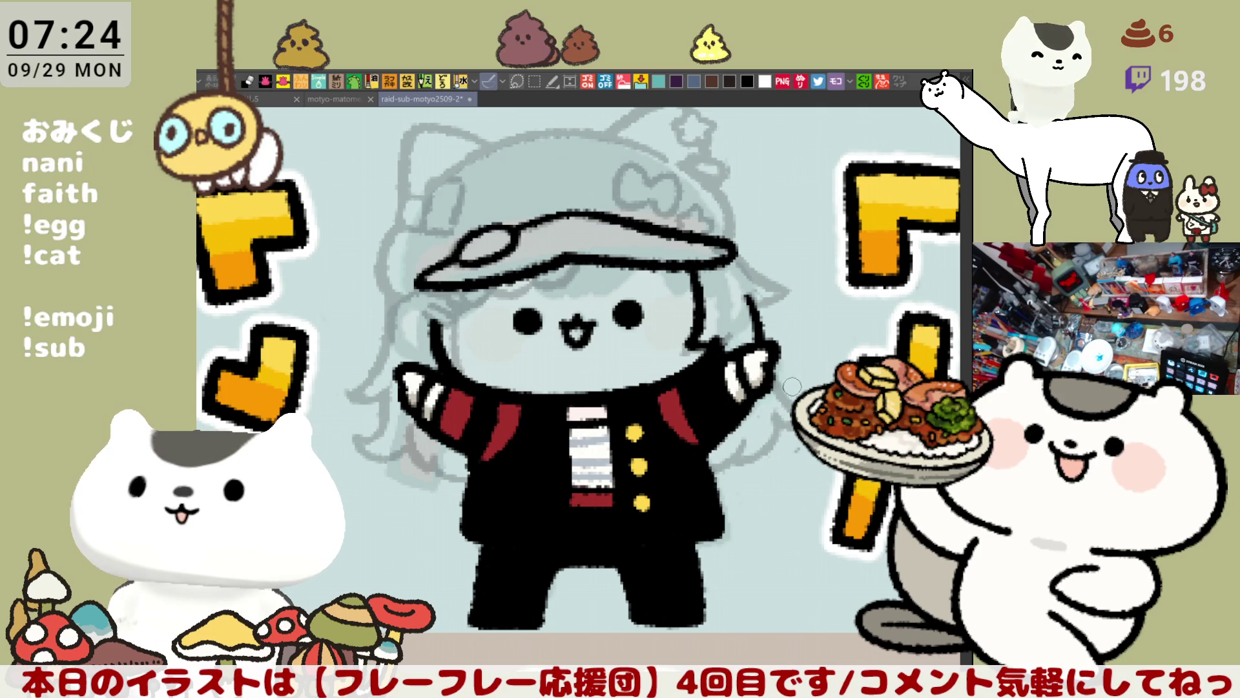
pyautogui.moveTo(771, 372); pyautogui.dragTo(795, 408)
pyautogui.hotkey('ctrl', 'z')
pyautogui.moveTo(766, 367); pyautogui.dragTo(793, 426)
pyautogui.hotkey('ctrl', 'z')
# Flip the view back to normal and ink the raised hand and sleeve outline
pyautogui.press('h')
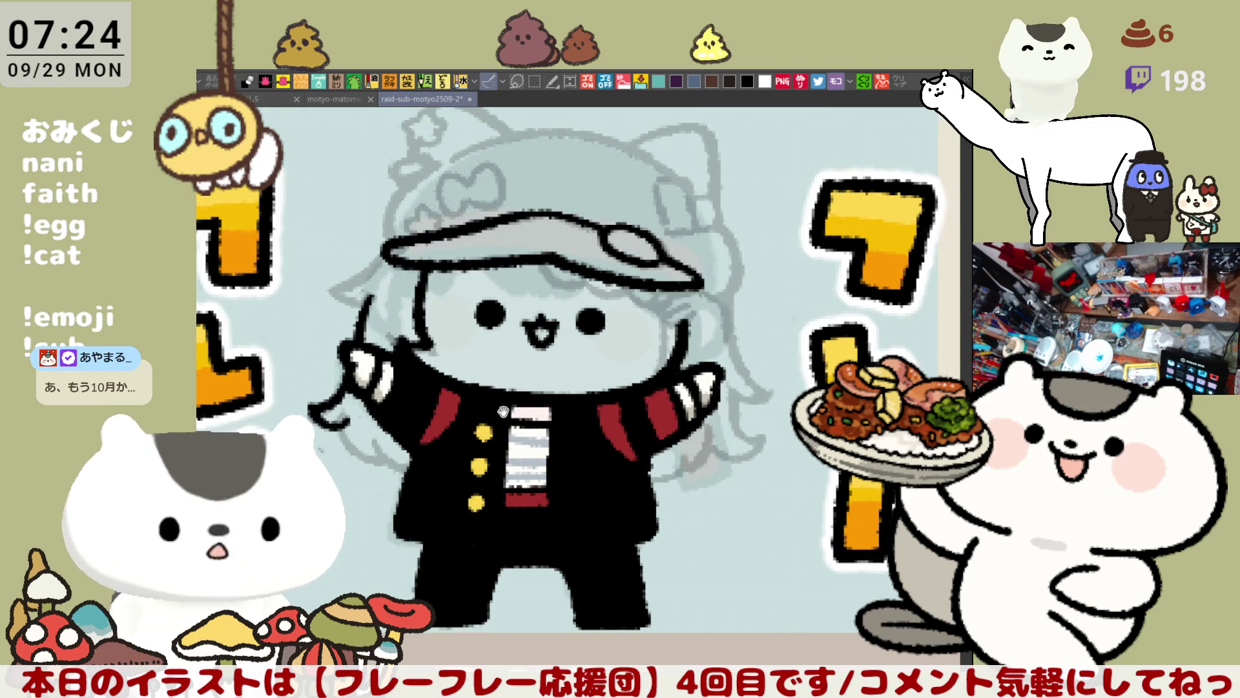
pyautogui.hscroll(-3, 491, 417)
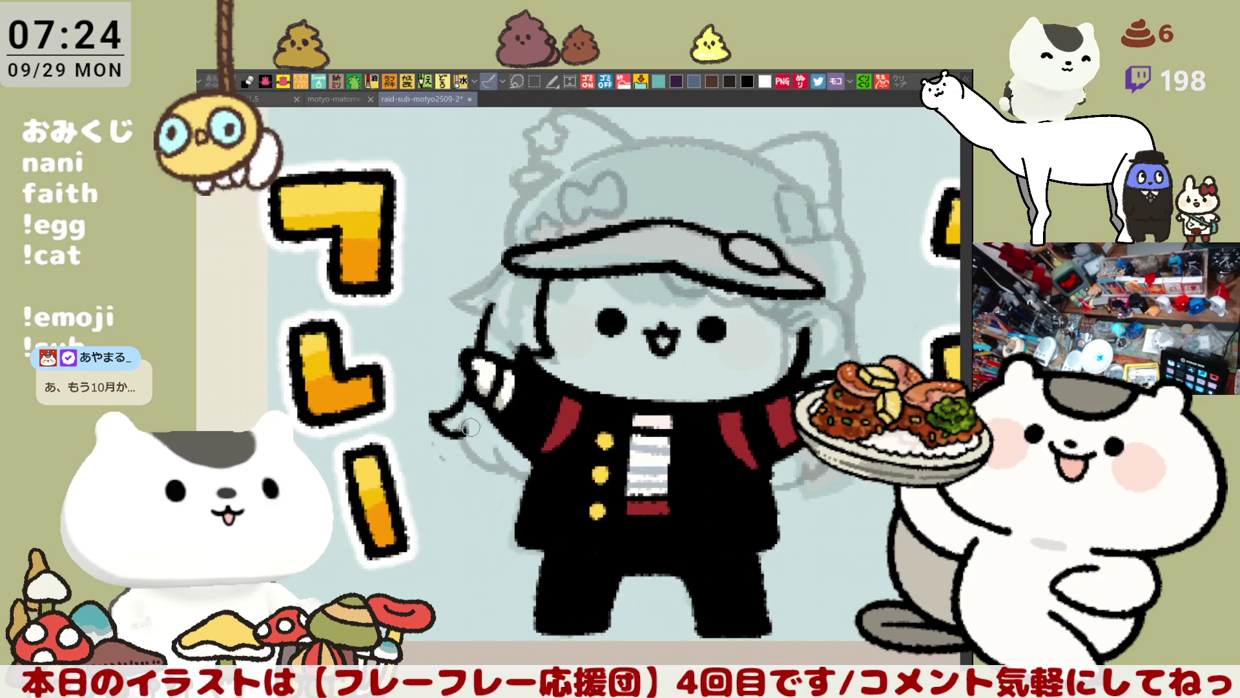
pyautogui.moveTo(460, 419)
pyautogui.mouseDown()
pyautogui.moveTo(515, 472)
pyautogui.moveTo(462, 464)
pyautogui.moveTo(494, 457)
pyautogui.mouseUp()
pyautogui.hotkey('ctrl', 'z')
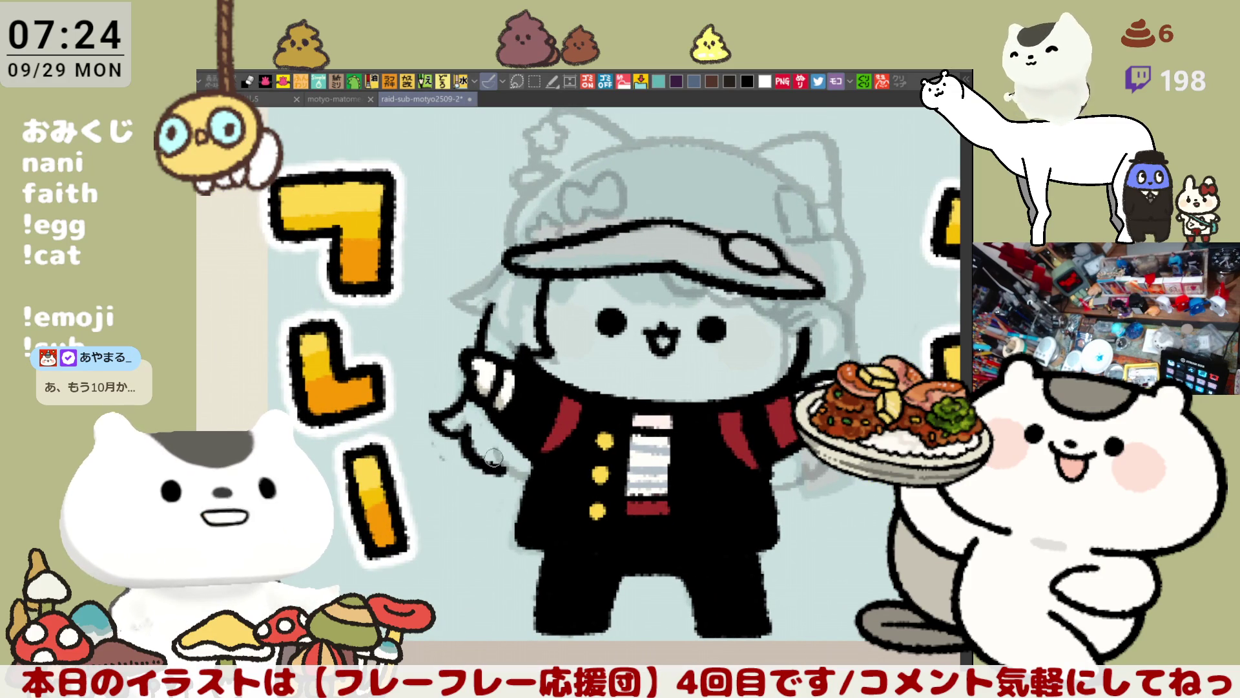
pyautogui.hotkey('ctrl', 'z')
pyautogui.moveTo(460, 412)
pyautogui.mouseDown()
pyautogui.moveTo(462, 432)
pyautogui.moveTo(515, 472)
pyautogui.moveTo(495, 466)
pyautogui.mouseUp()
pyautogui.hotkey('ctrl', 'z')
pyautogui.hotkey('ctrl', 'z')
pyautogui.moveTo(460, 411)
pyautogui.mouseDown()
pyautogui.moveTo(463, 446)
pyautogui.moveTo(513, 472)
pyautogui.mouseUp()
pyautogui.hotkey('ctrl', 'z')
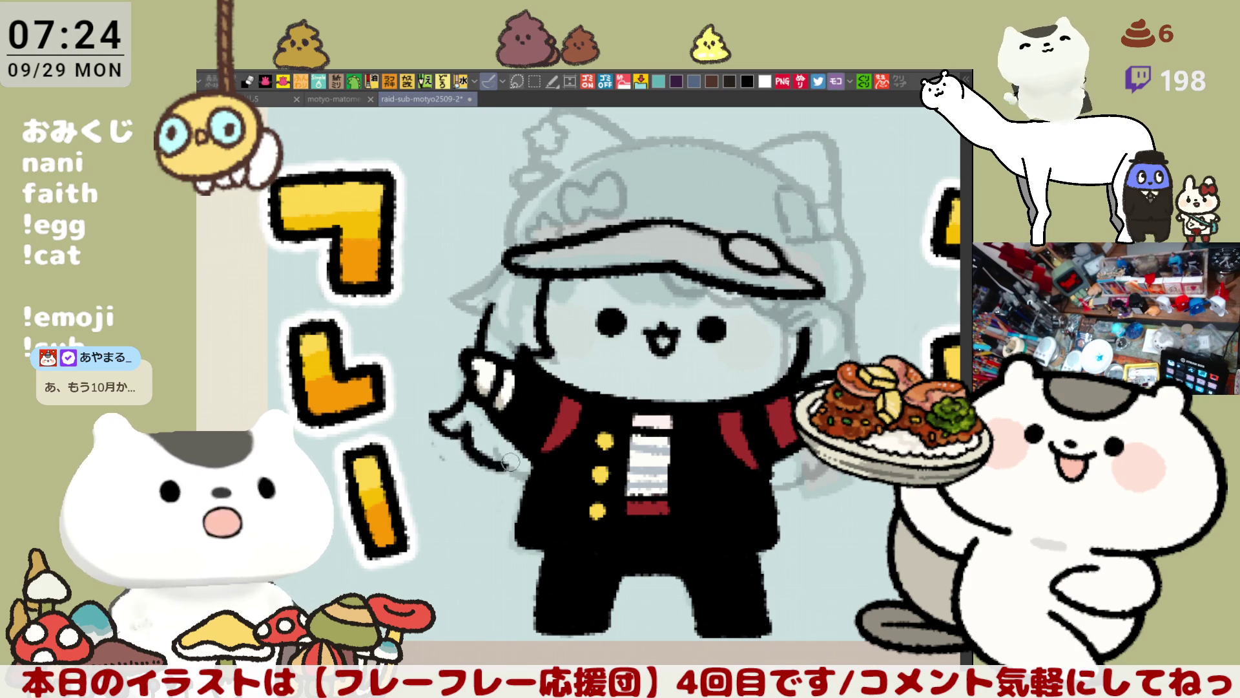
pyautogui.hotkey('ctrl', 'z')
pyautogui.moveTo(460, 412)
pyautogui.mouseDown()
pyautogui.moveTo(491, 460)
pyautogui.moveTo(500, 449)
pyautogui.moveTo(460, 417)
pyautogui.moveTo(462, 453)
pyautogui.moveTo(498, 454)
pyautogui.moveTo(528, 483)
pyautogui.mouseUp()
pyautogui.hotkey('ctrl', 'z')
pyautogui.hotkey('ctrl', 'z')
pyautogui.moveTo(456, 426); pyautogui.dragTo(539, 477)
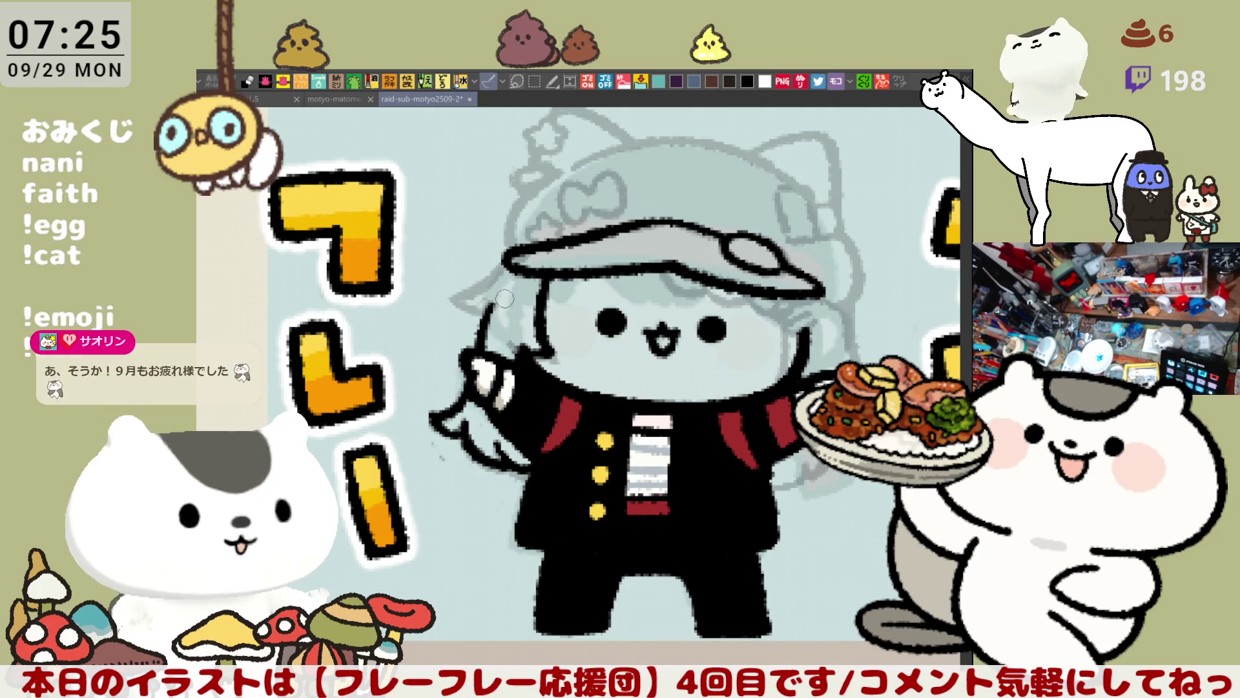
# Draw a hooked hair strand beside the cap's left edge, undoing it to redraw
pyautogui.moveTo(481, 288); pyautogui.dragTo(471, 291)
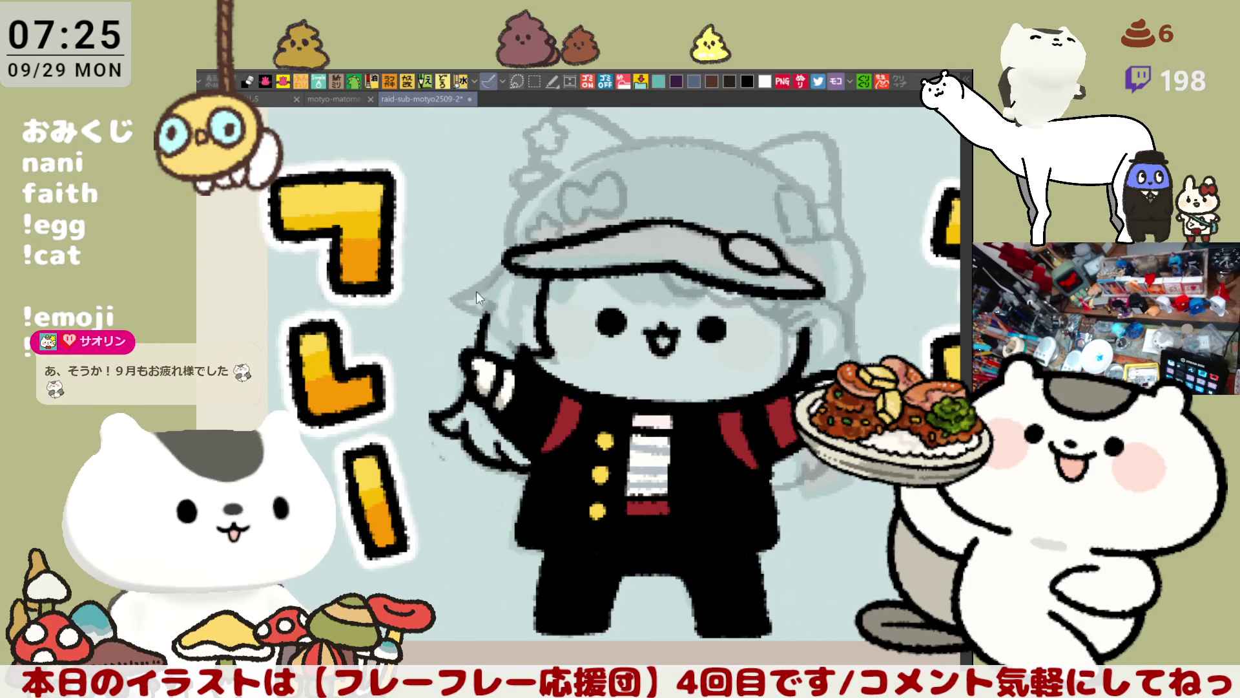
pyautogui.moveTo(481, 292)
pyautogui.mouseDown()
pyautogui.moveTo(456, 304)
pyautogui.moveTo(489, 286)
pyautogui.moveTo(478, 307)
pyautogui.moveTo(486, 291)
pyautogui.moveTo(456, 301)
pyautogui.moveTo(506, 281)
pyautogui.mouseUp()
pyautogui.hotkey('ctrl', 'z')
pyautogui.hotkey('ctrl', 'z')
pyautogui.hotkey('ctrl', 'z')
pyautogui.hotkey('ctrl', 'z')
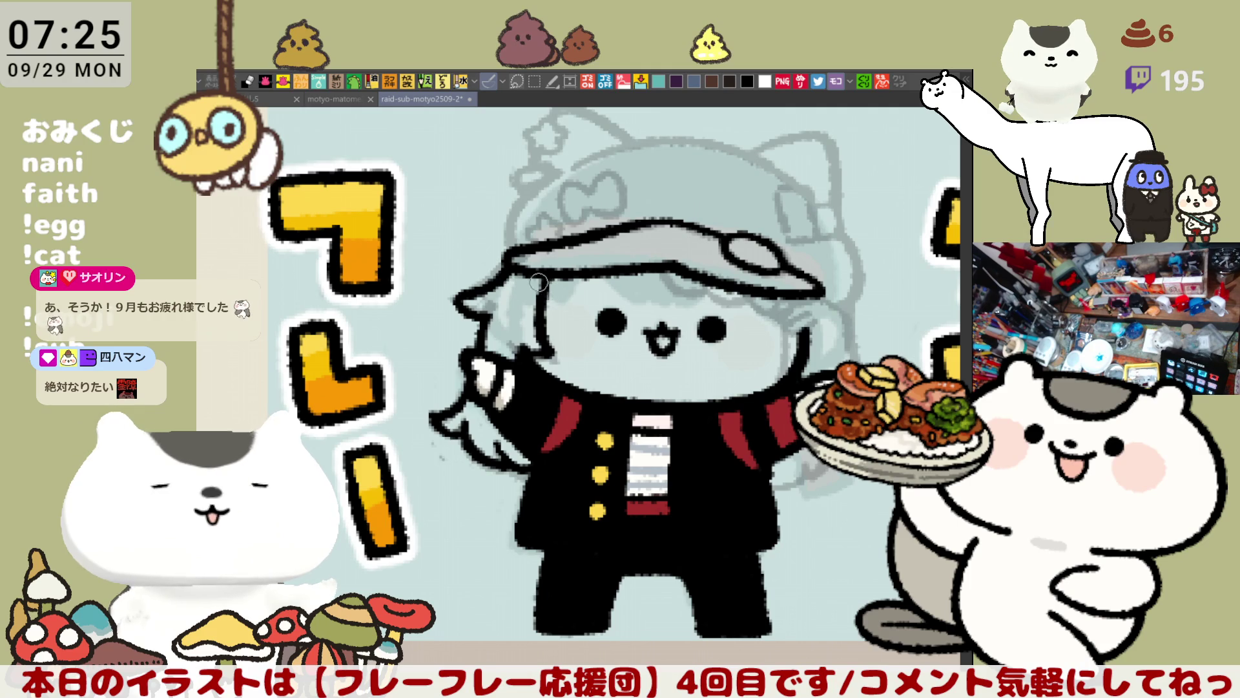
# Add a small curve and a hair strand under the cap brim's left side
pyautogui.moveTo(533, 333); pyautogui.dragTo(510, 308)
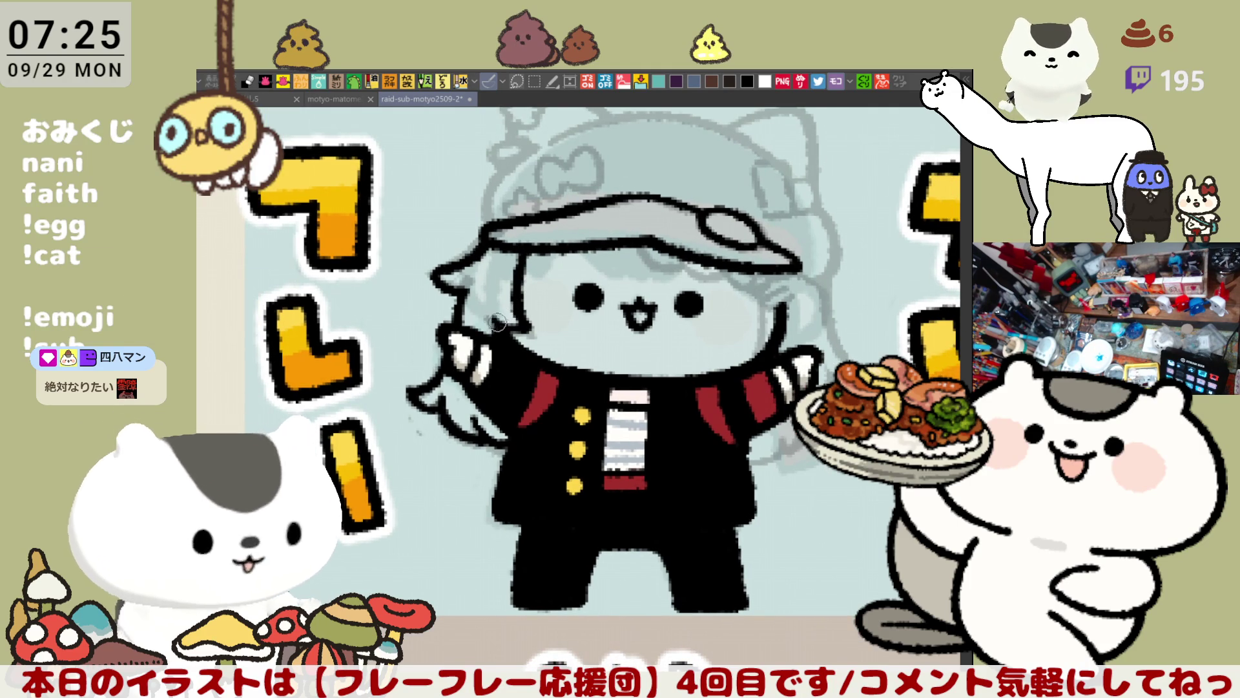
pyautogui.moveTo(640, 249); pyautogui.dragTo(669, 259)
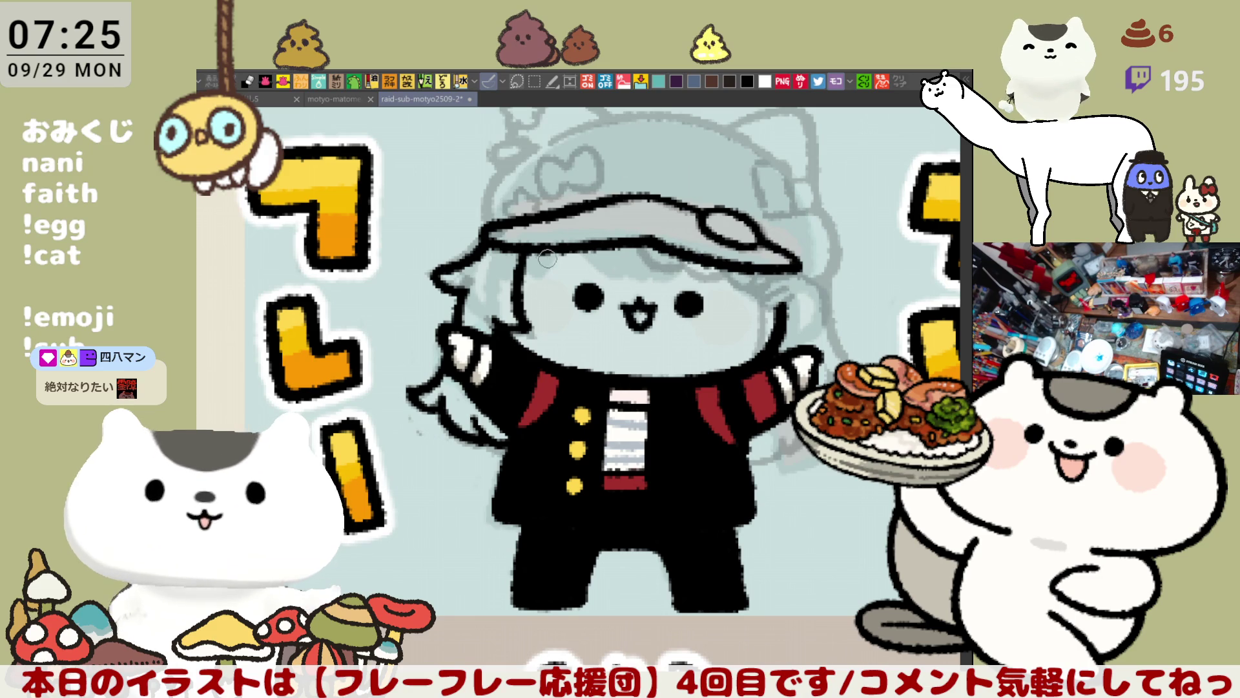
pyautogui.moveTo(535, 257)
pyautogui.mouseDown()
pyautogui.moveTo(564, 271)
pyautogui.moveTo(573, 244)
pyautogui.mouseUp()
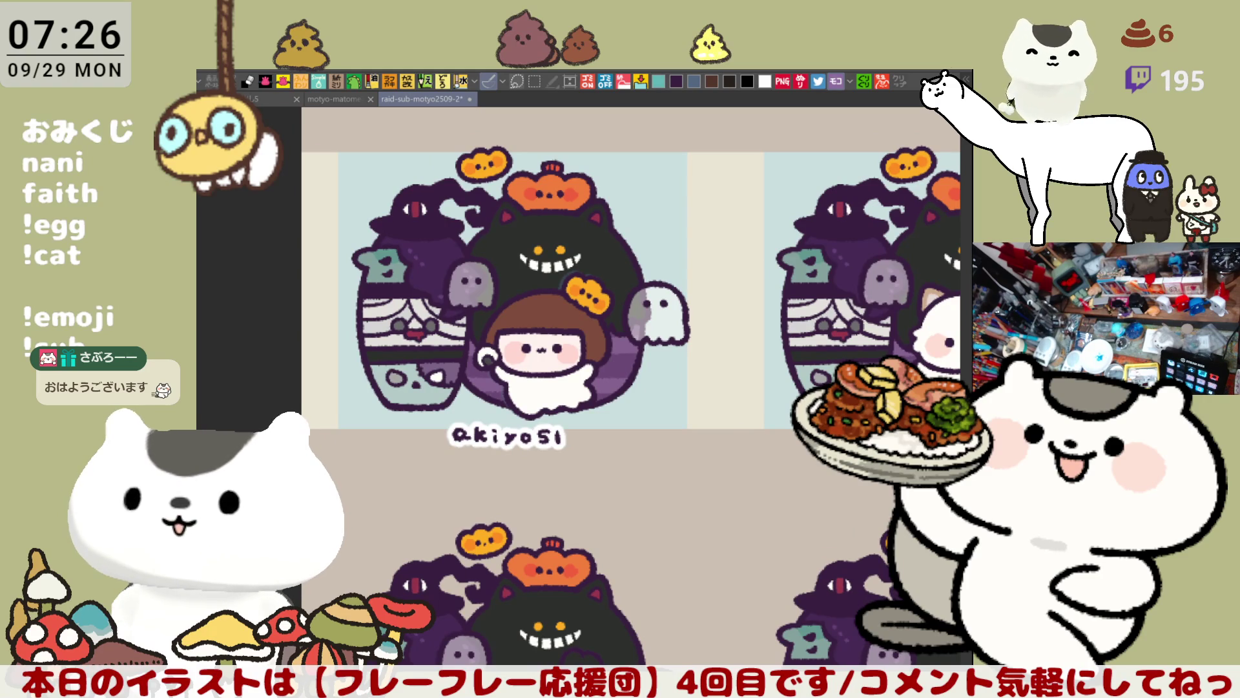
# Scroll across the sheet to look over the other finished cheer-squad tiles
pyautogui.hscroll(10, 630, 291)
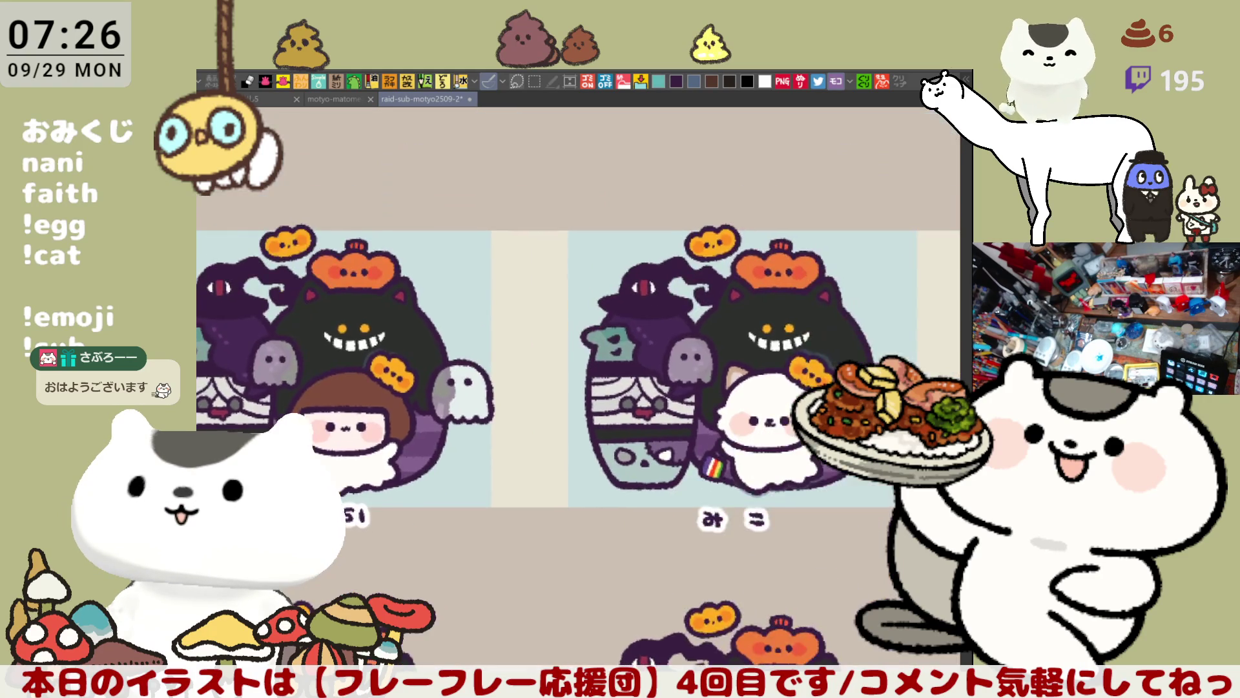
pyautogui.hscroll(6, 578, 388)
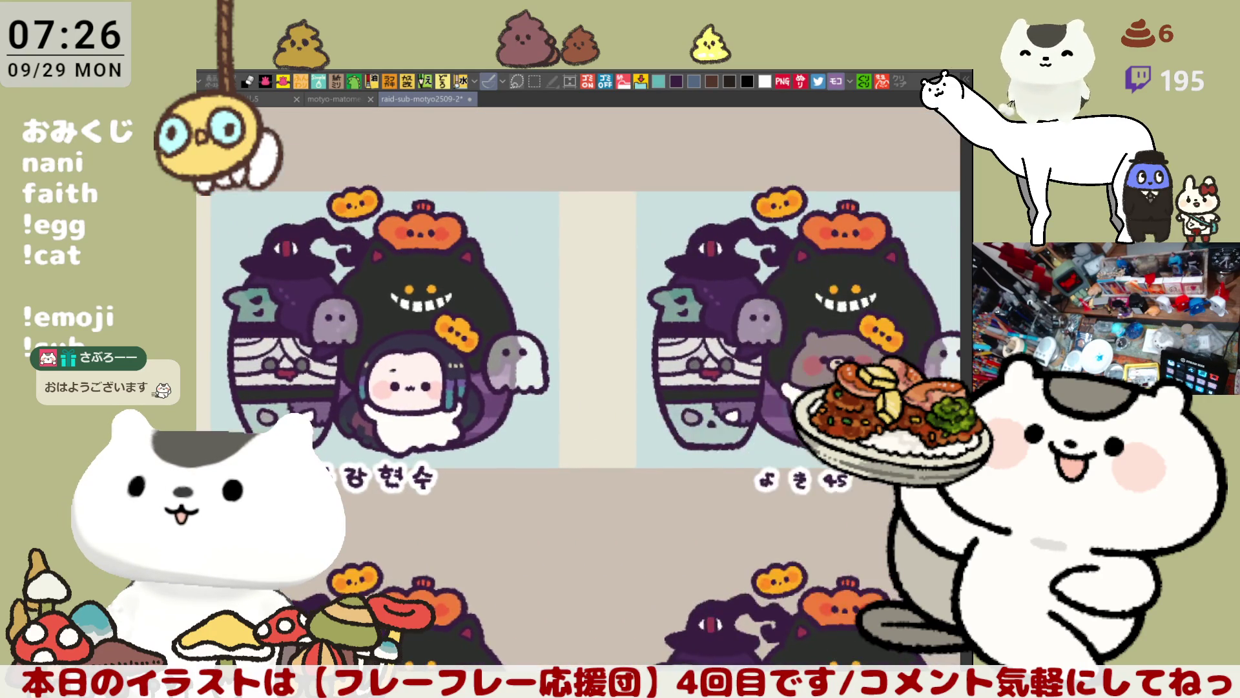
pyautogui.scroll(-2, 578, 387)
pyautogui.scroll(2, 578, 387)
pyautogui.hscroll(4, 578, 387)
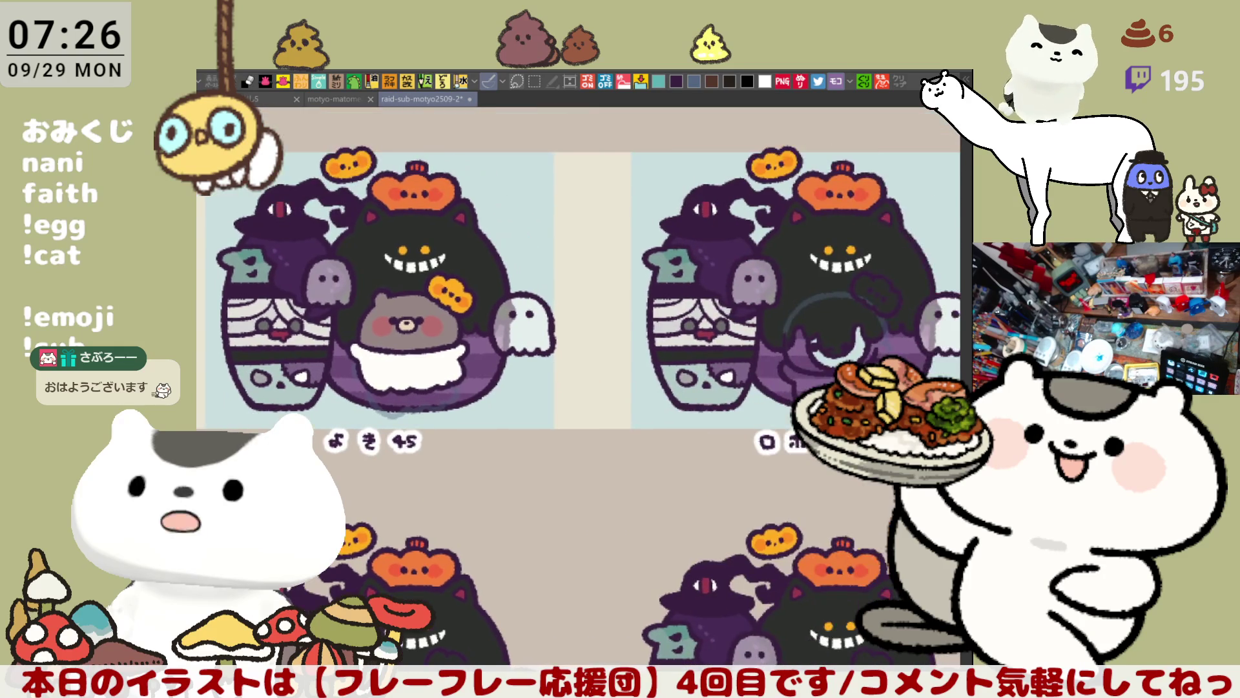
pyautogui.hscroll(-4, 638, 488)
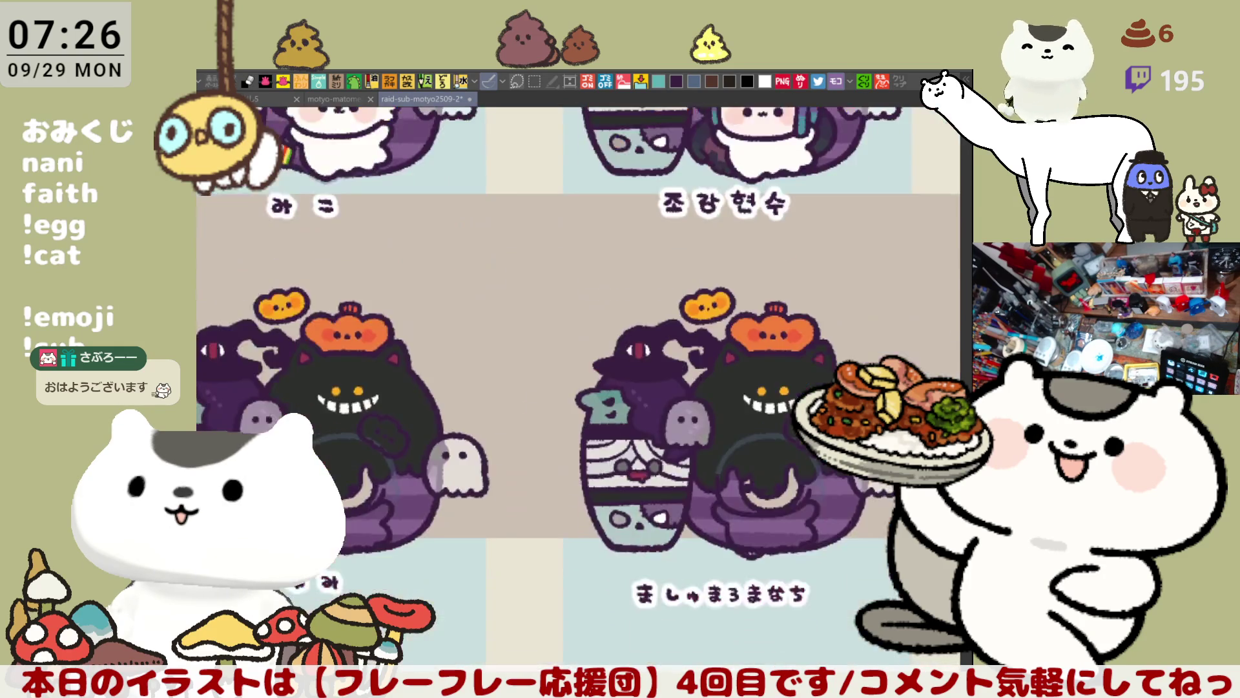
pyautogui.hscroll(-4, 638, 487)
pyautogui.hscroll(-4, 638, 487)
pyautogui.hscroll(-3, 638, 488)
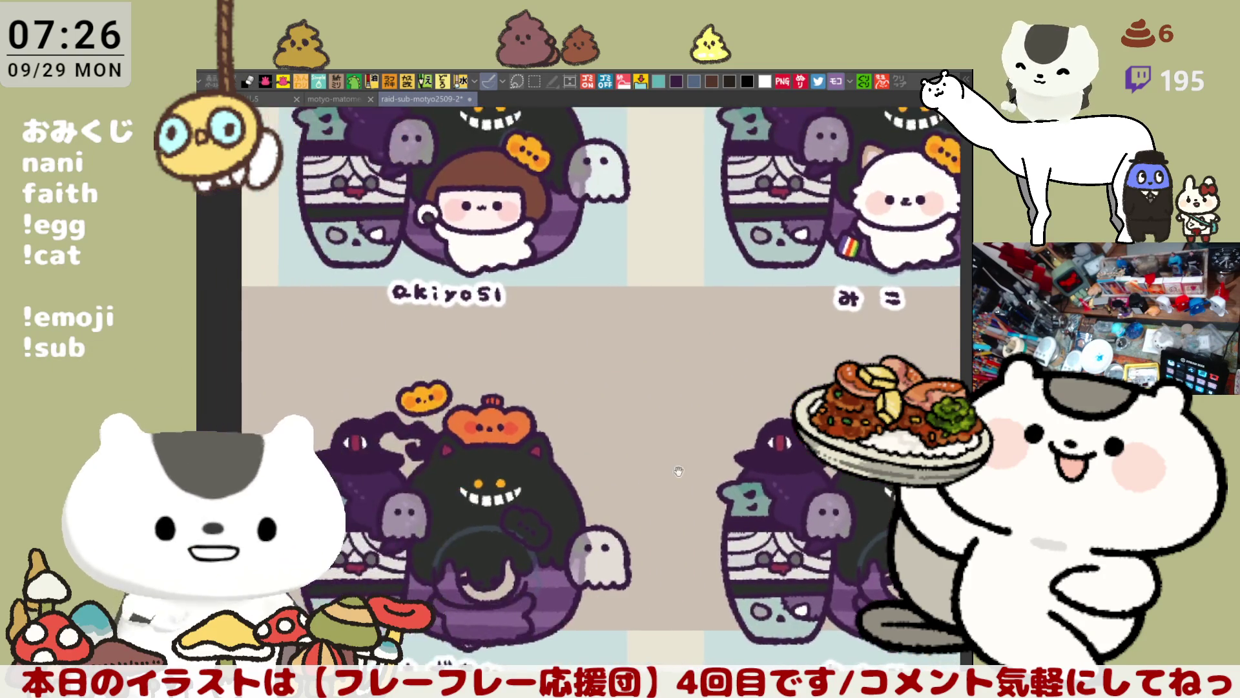
pyautogui.scroll(3, 639, 488)
pyautogui.hscroll(-2, 638, 488)
pyautogui.scroll(3, 638, 488)
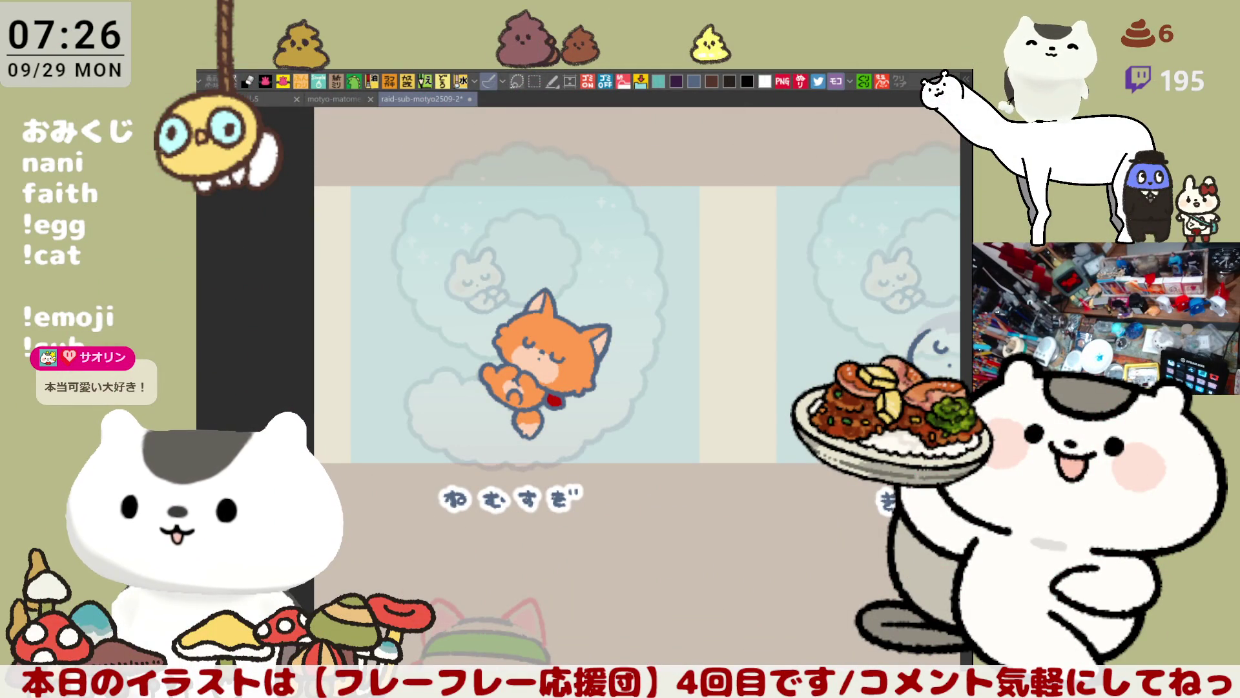
# Pan and zoom back in on the grey-haired character above the name OKD
pyautogui.scroll(-2, 674, 235)
pyautogui.moveTo(674, 452)
pyautogui.mouseDown()
pyautogui.moveTo(674, 236)
pyautogui.moveTo(609, 119)
pyautogui.mouseUp()
pyautogui.scroll(3, 673, 236)
pyautogui.moveTo(743, 452); pyautogui.dragTo(562, 368)
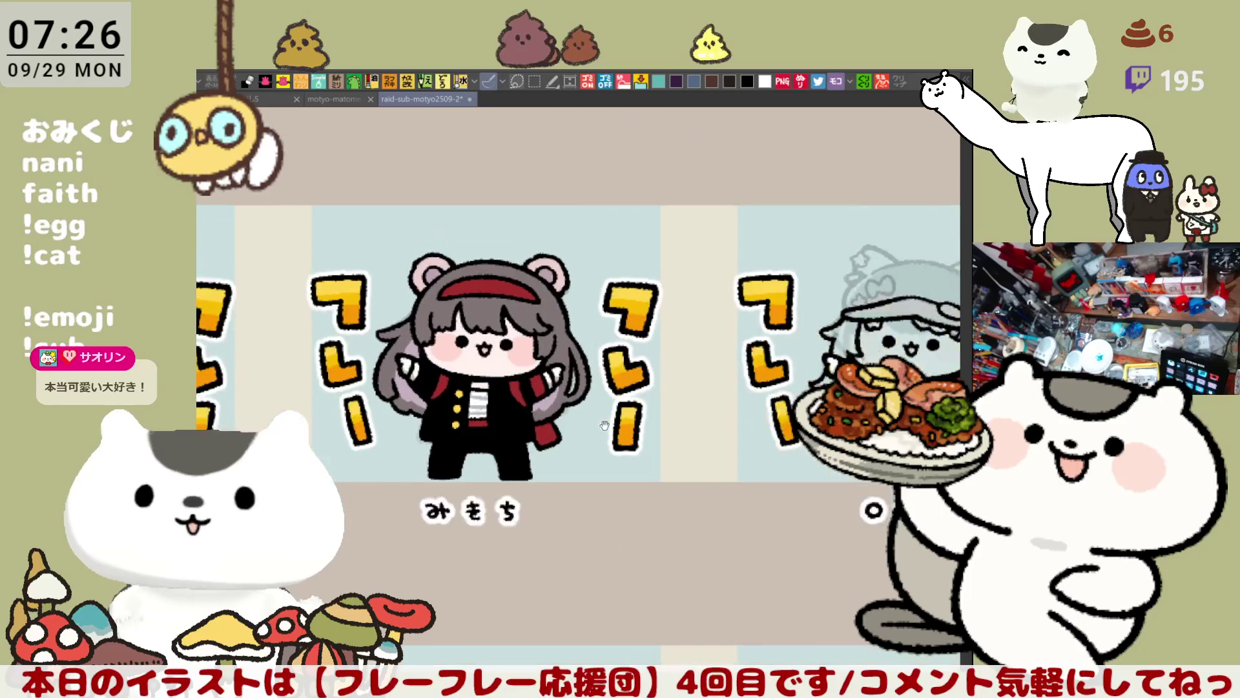
pyautogui.moveTo(840, 484); pyautogui.dragTo(675, 459)
pyautogui.moveTo(775, 474)
pyautogui.mouseDown()
pyautogui.moveTo(681, 441)
pyautogui.moveTo(666, 453)
pyautogui.mouseUp()
pyautogui.scroll(5, 666, 453)
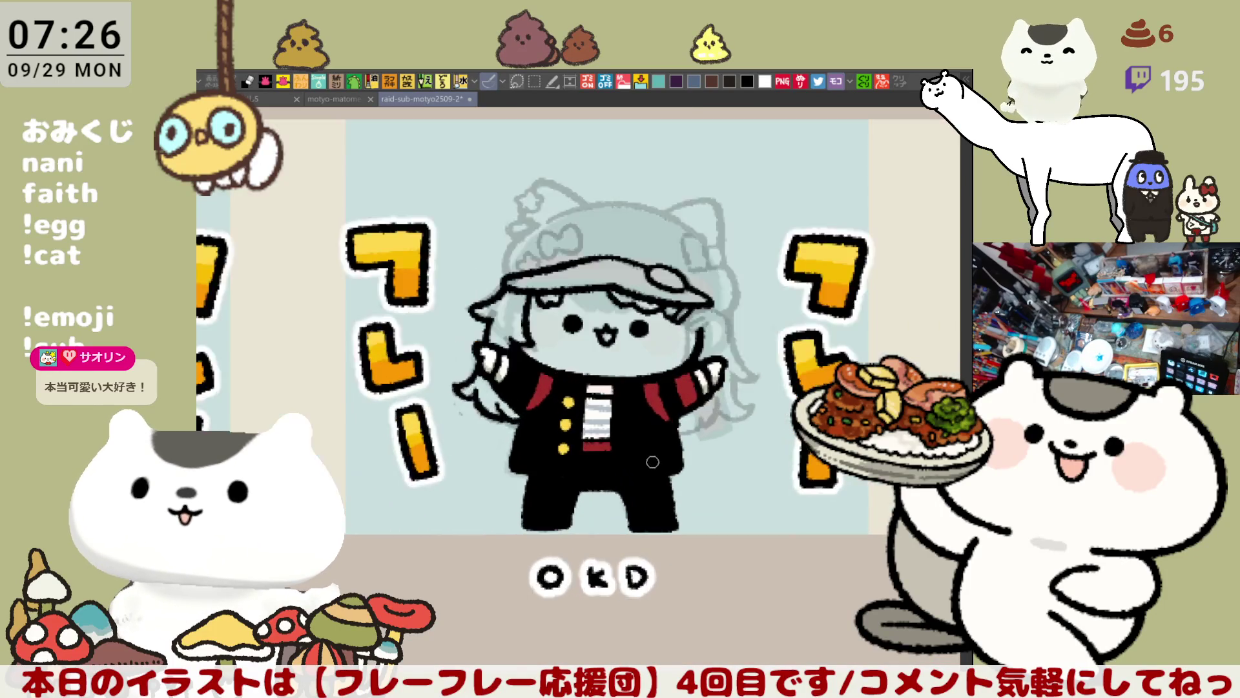
# Ink a curved black line down the cap's left edge, redrawing it twice for a better curve
pyautogui.moveTo(696, 307); pyautogui.dragTo(741, 452)
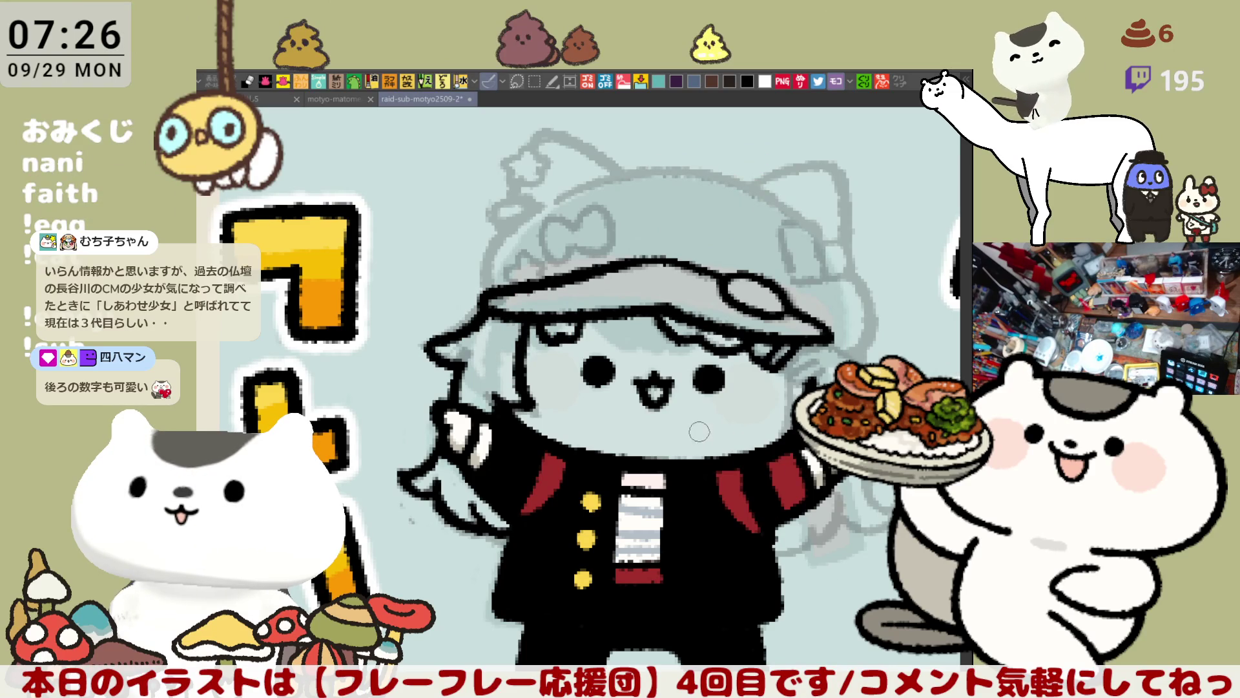
pyautogui.moveTo(515, 227); pyautogui.dragTo(491, 299)
pyautogui.hotkey('ctrl', 'z')
pyautogui.moveTo(515, 226); pyautogui.dragTo(491, 299)
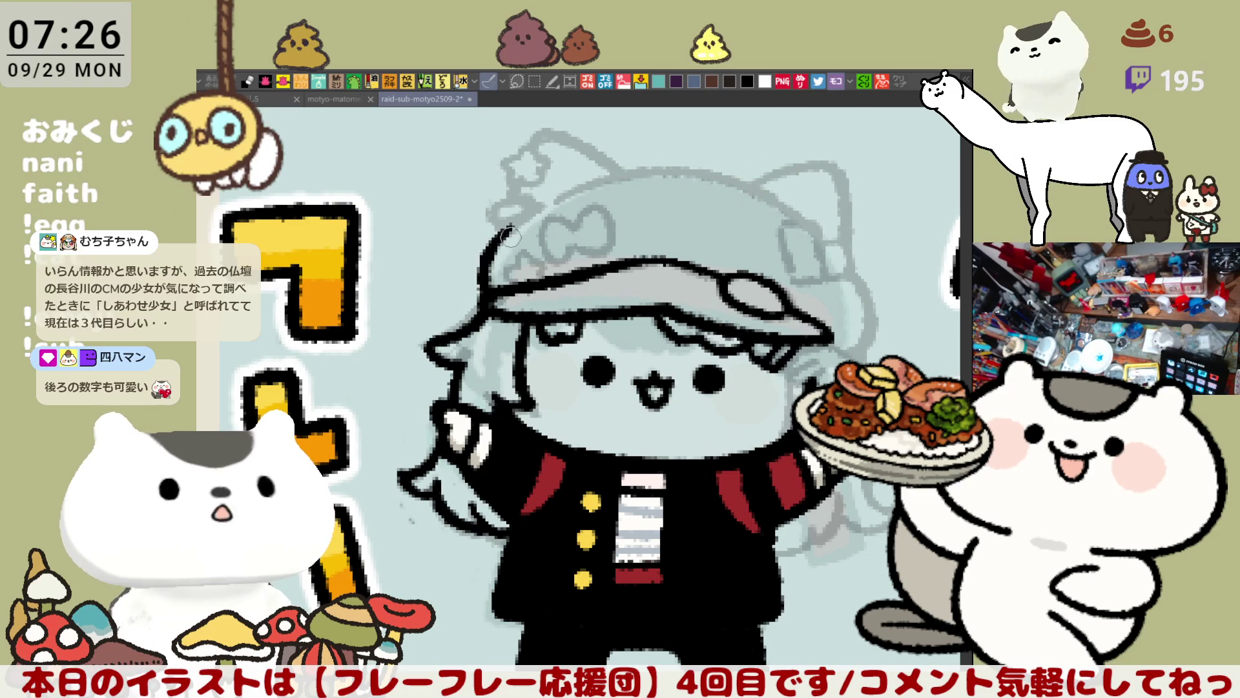
pyautogui.hotkey('ctrl', 'z')
pyautogui.moveTo(515, 223); pyautogui.dragTo(487, 299)
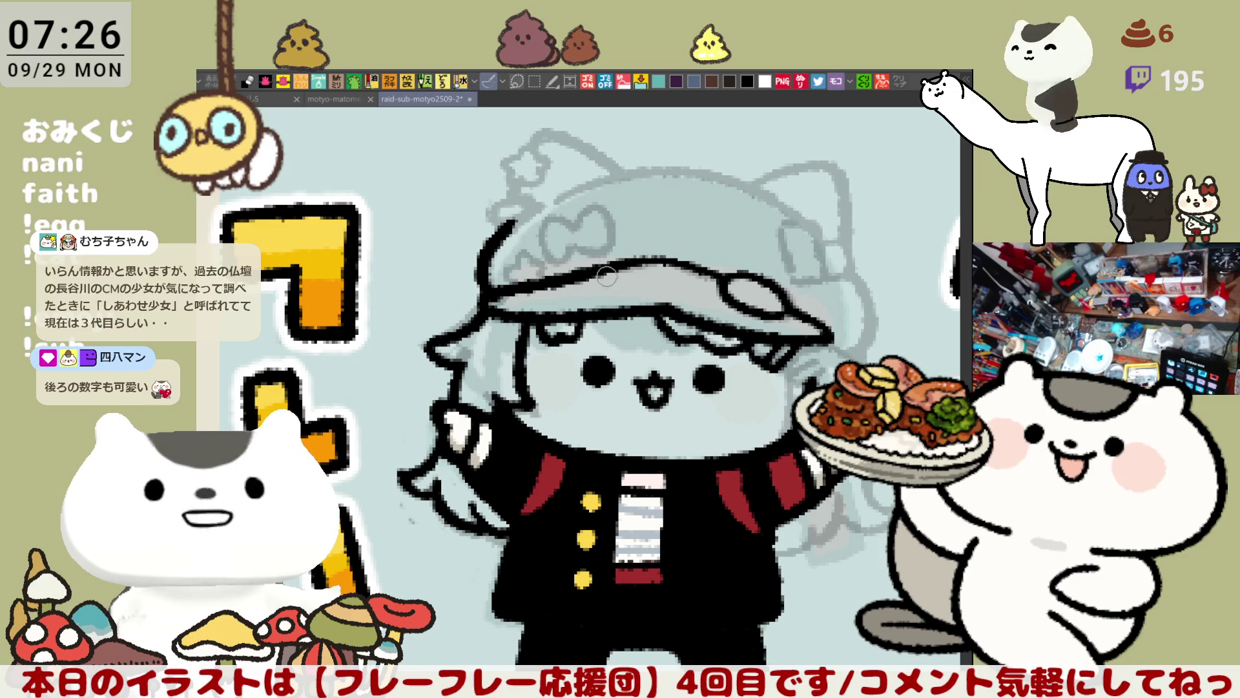
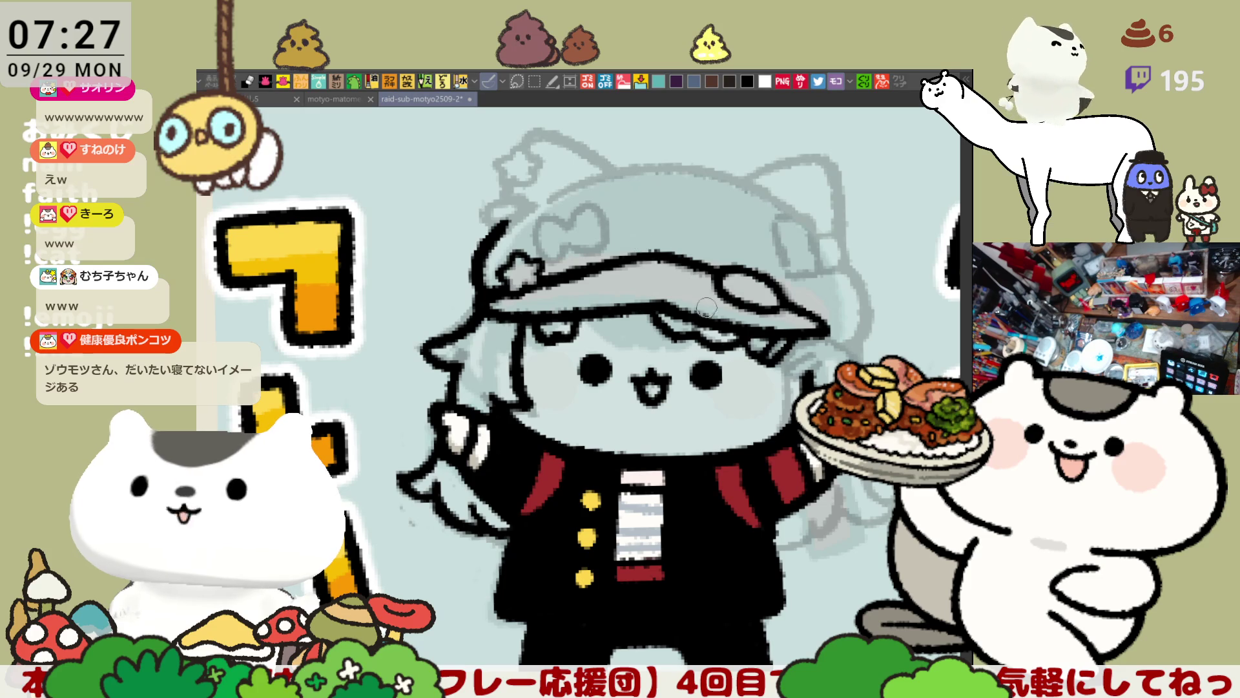
# Ink the cap's left edge in black over the grey sketch, redrawing the stroke until clean
pyautogui.moveTo(646, 304); pyautogui.dragTo(639, 312)
pyautogui.press('-')
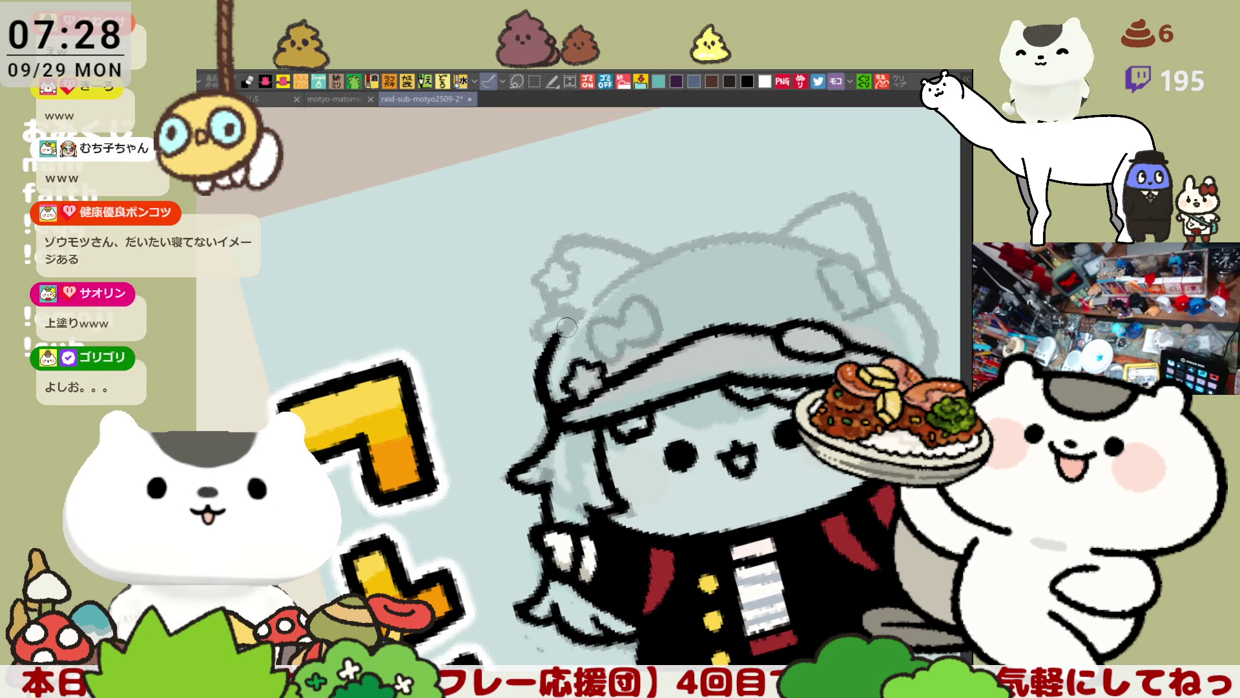
pyautogui.press('^')
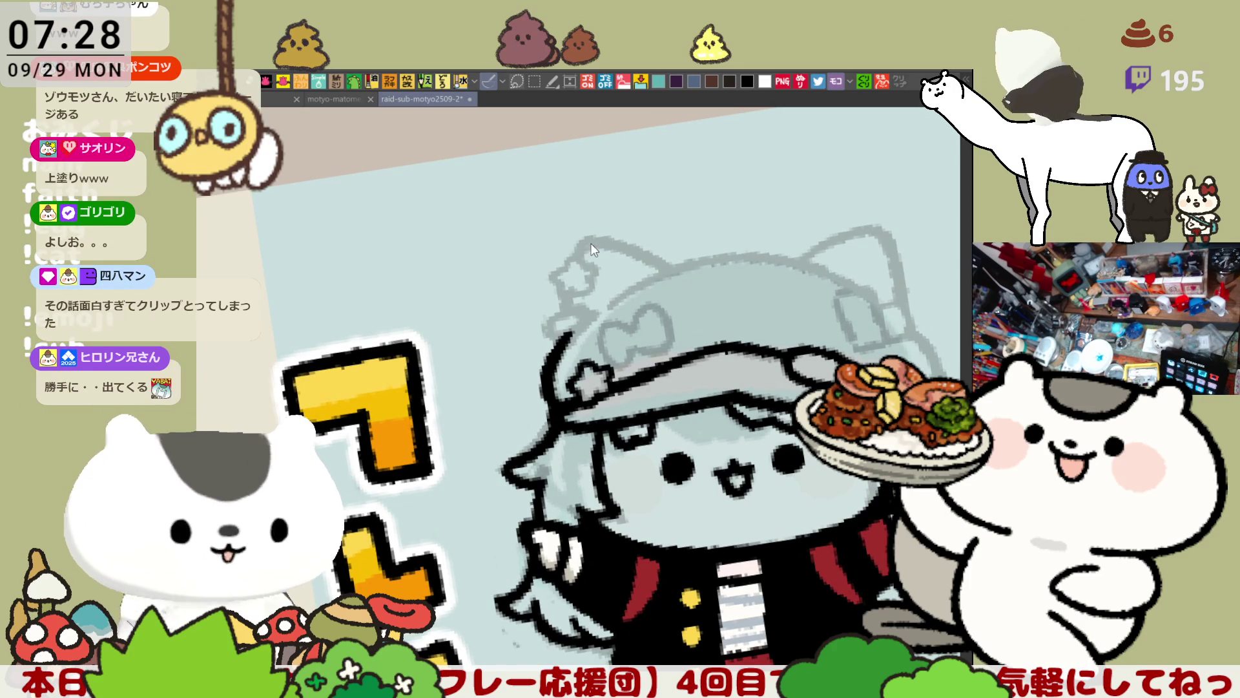
pyautogui.moveTo(592, 237); pyautogui.dragTo(568, 307)
pyautogui.hotkey('ctrl', 'z')
pyautogui.moveTo(592, 237); pyautogui.dragTo(568, 307)
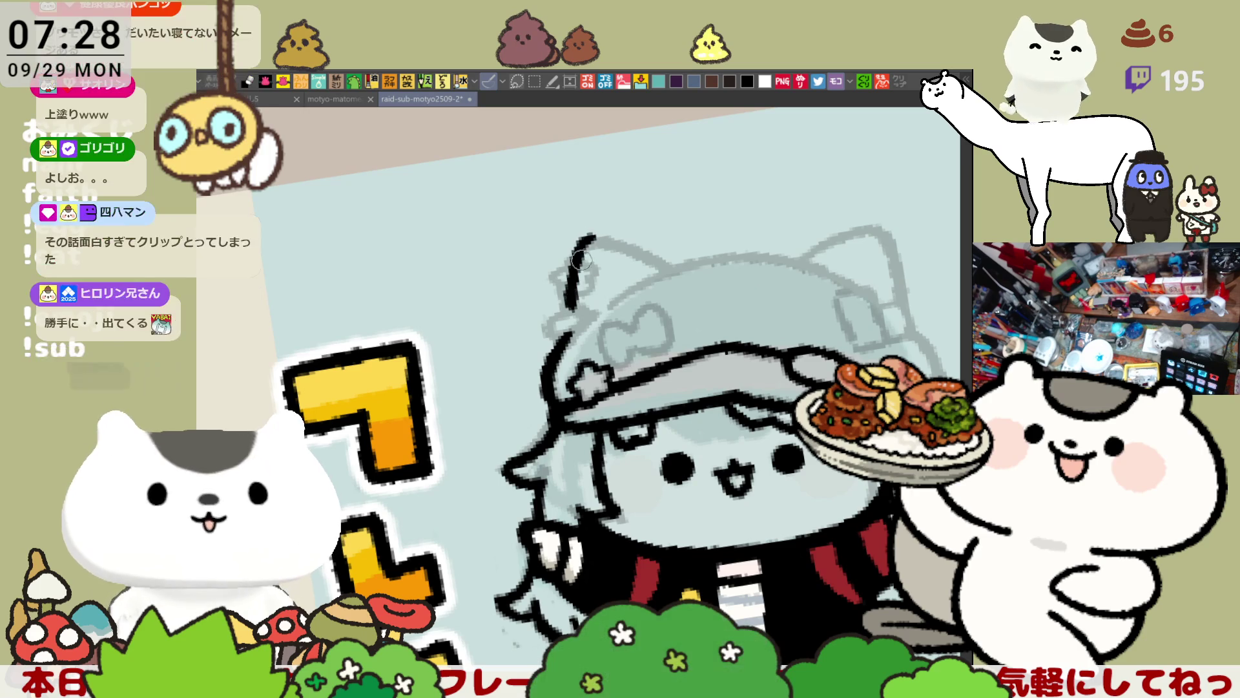
pyautogui.hotkey('ctrl', 'z')
pyautogui.moveTo(597, 239); pyautogui.dragTo(571, 307)
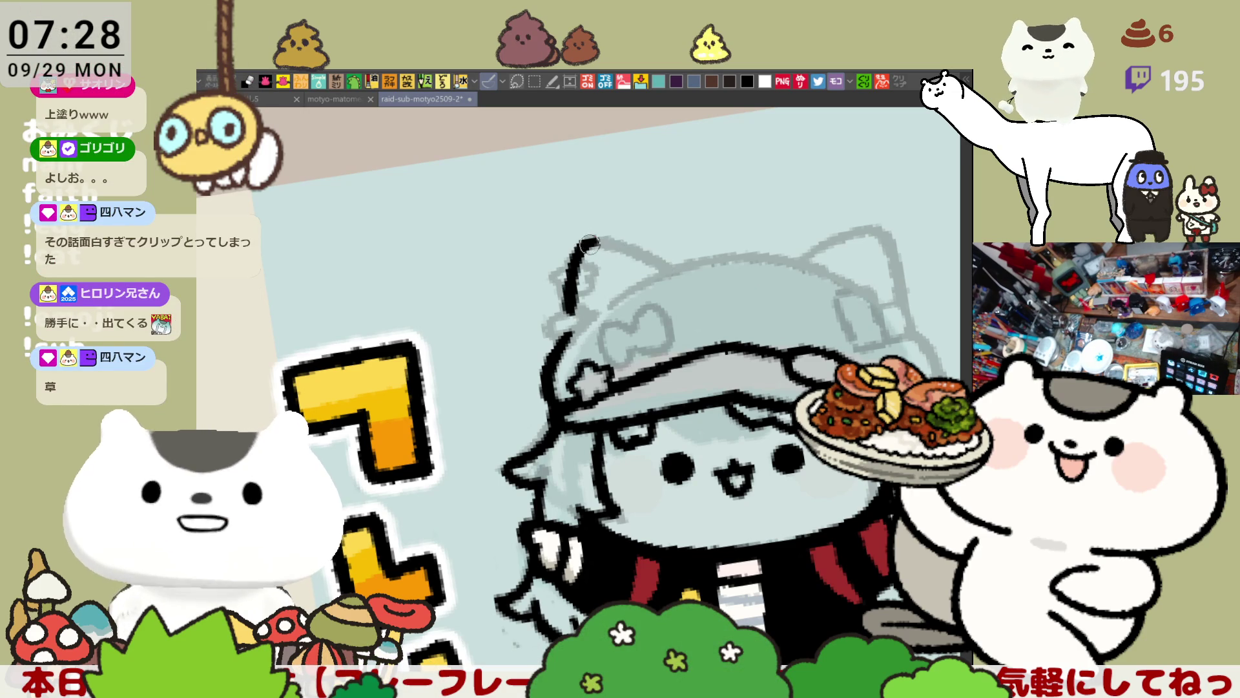
# Ink the cap's top edge and a bit more of its outline
pyautogui.moveTo(585, 244); pyautogui.dragTo(666, 263)
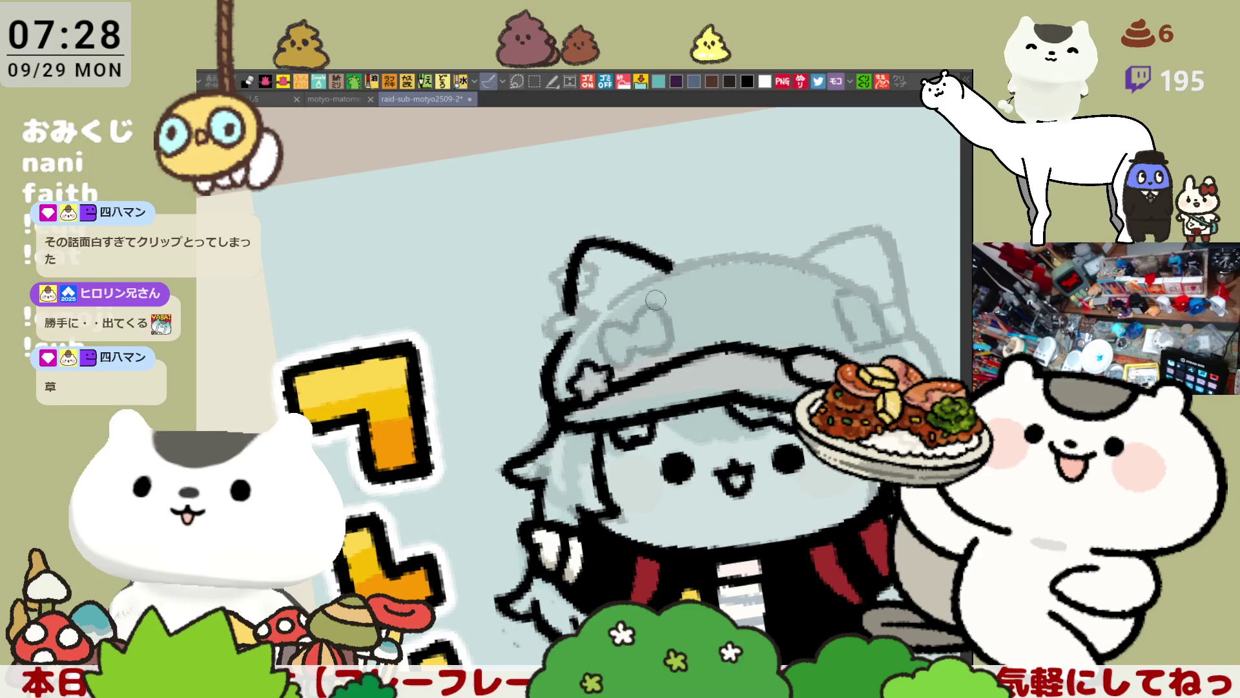
pyautogui.press('^')
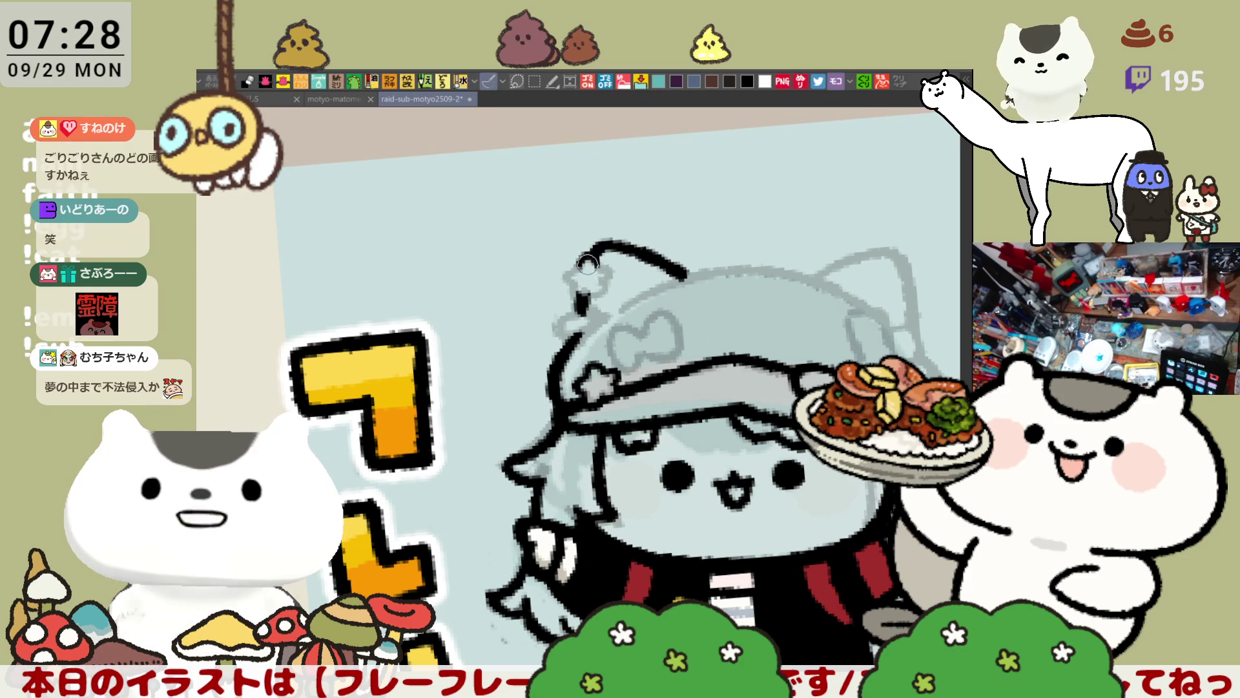
pyautogui.moveTo(579, 265); pyautogui.dragTo(576, 279)
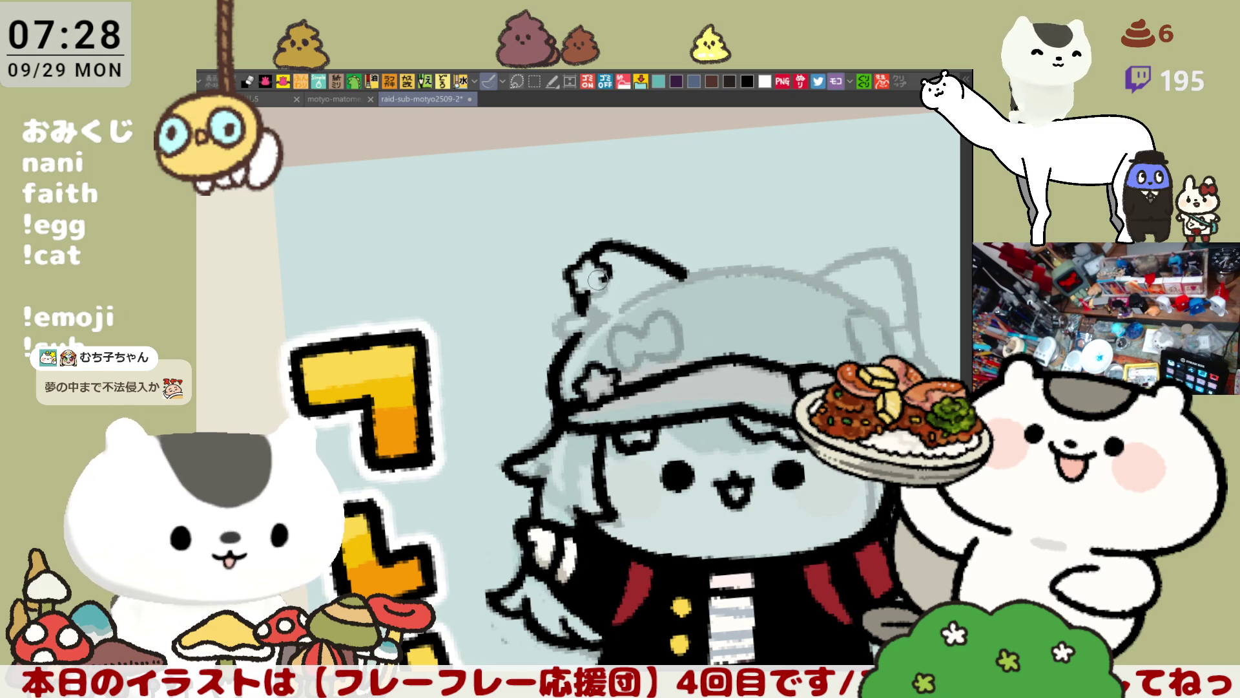
# Rotate the view to a comfortable angle and zoom in on the cap's upper left outline
pyautogui.press('^')
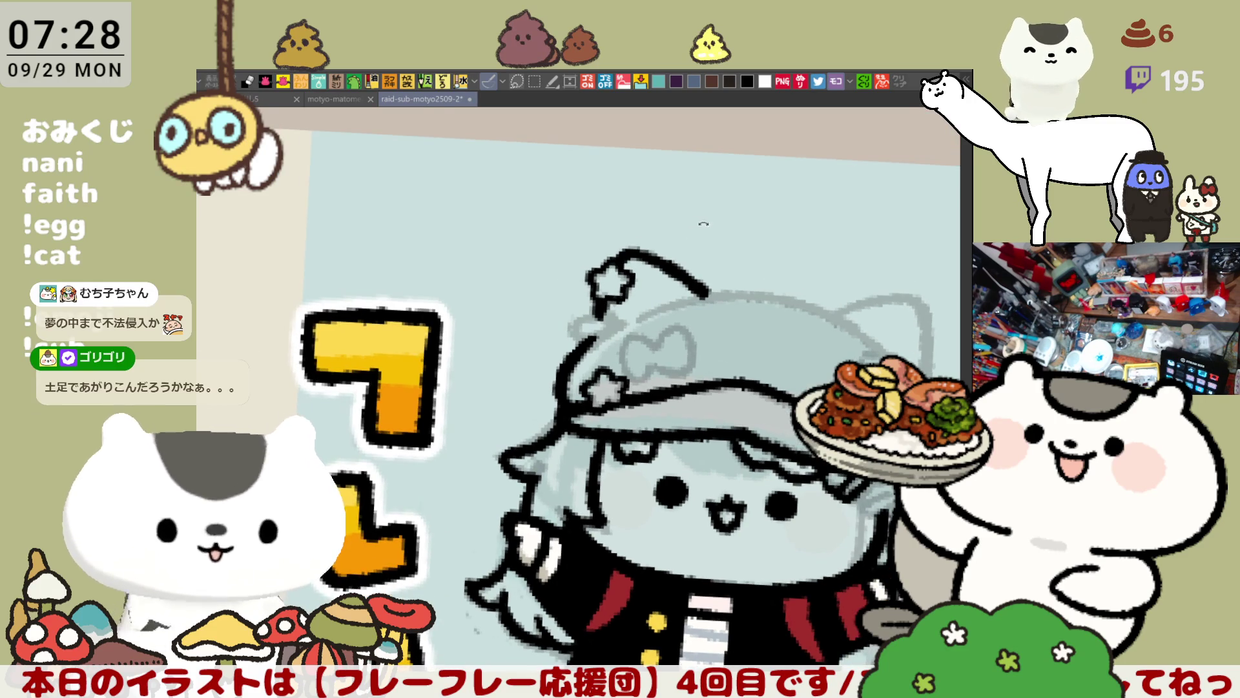
pyautogui.press('^')
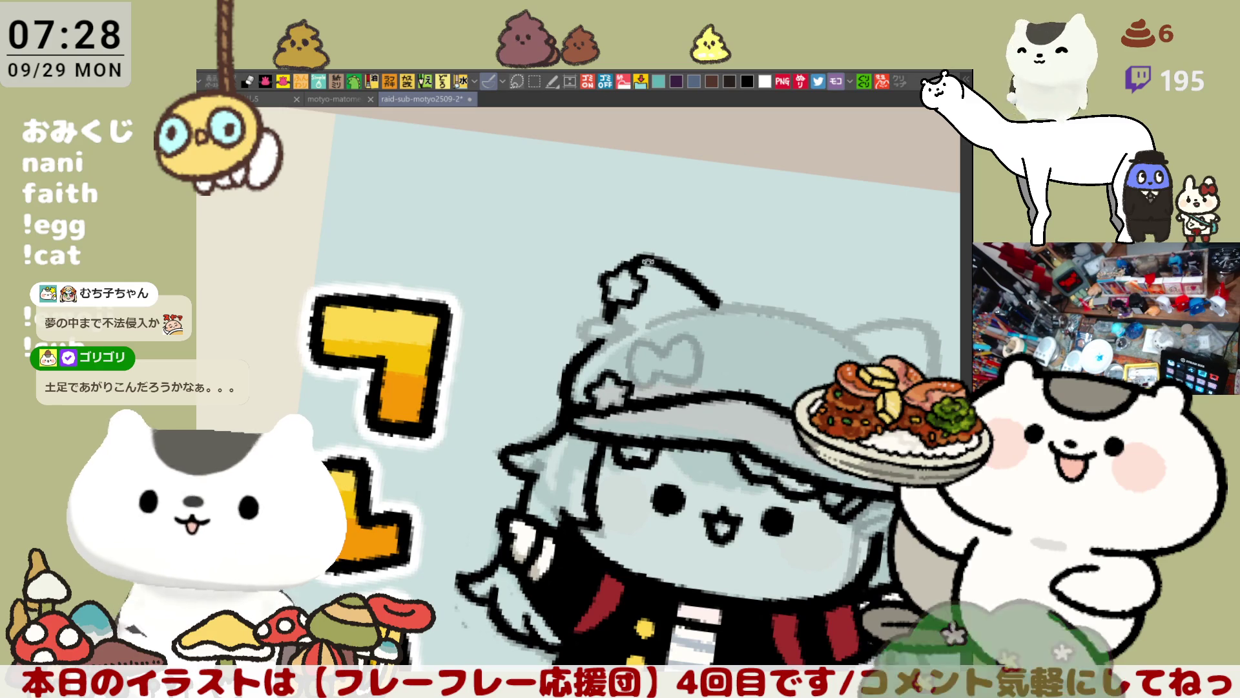
pyautogui.press('-')
pyautogui.press('-')
pyautogui.press('-')
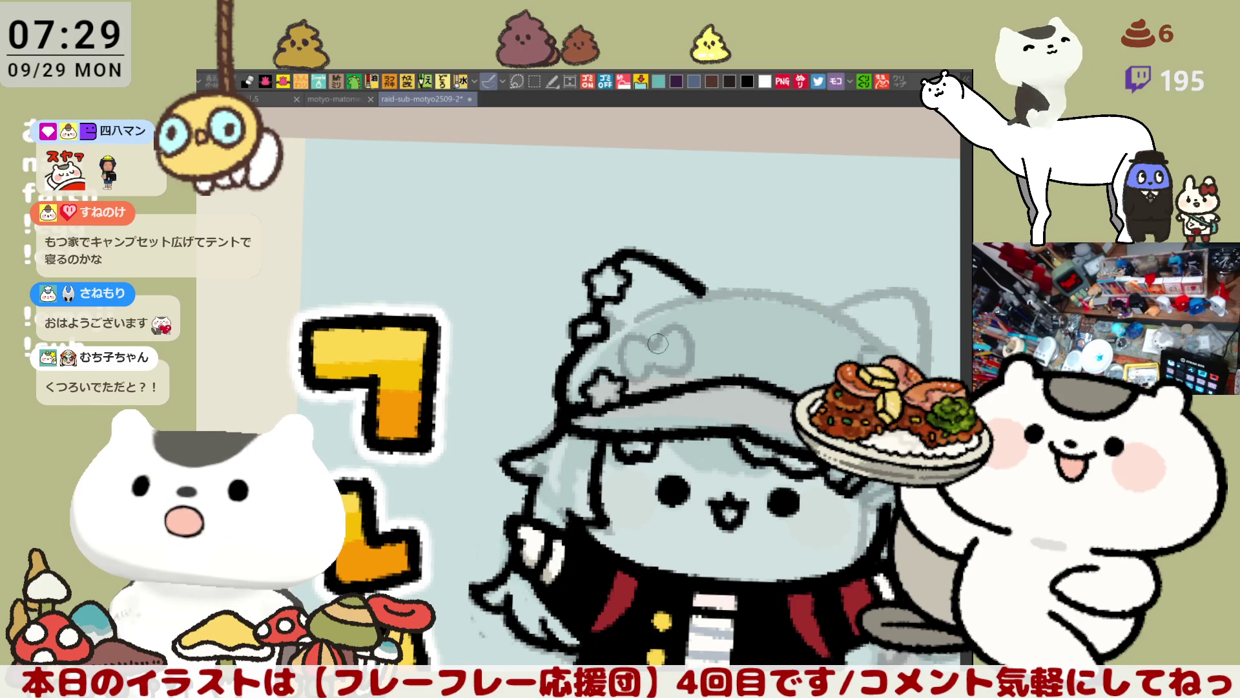
pyautogui.moveTo(658, 223)
pyautogui.mouseDown()
pyautogui.moveTo(392, 430)
pyautogui.moveTo(452, 361)
pyautogui.moveTo(545, 297)
pyautogui.mouseUp()
# Ink the black side line of the cap, retrying the stroke several times
pyautogui.moveTo(536, 217); pyautogui.dragTo(516, 317)
pyautogui.hotkey('ctrl', 'z')
pyautogui.moveTo(537, 213); pyautogui.dragTo(514, 326)
pyautogui.hotkey('ctrl', 'z')
pyautogui.moveTo(536, 213)
pyautogui.mouseDown()
pyautogui.moveTo(510, 349)
pyautogui.moveTo(539, 423)
pyautogui.mouseUp()
pyautogui.hotkey('ctrl', 'z')
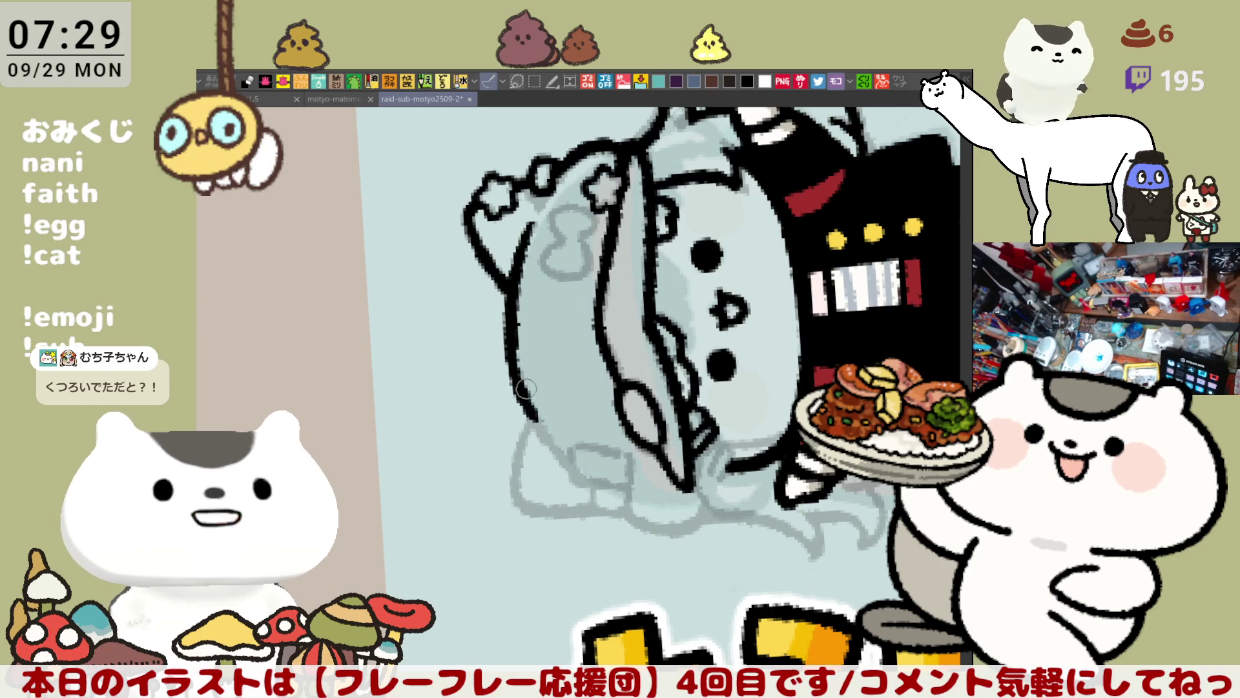
# Extend the side line downward, discarding the overshooting attempts, then rotate the view back
pyautogui.hotkey('ctrl', 'z')
pyautogui.moveTo(513, 326); pyautogui.dragTo(546, 430)
pyautogui.hotkey('ctrl', 'z')
pyautogui.moveTo(516, 302); pyautogui.dragTo(545, 433)
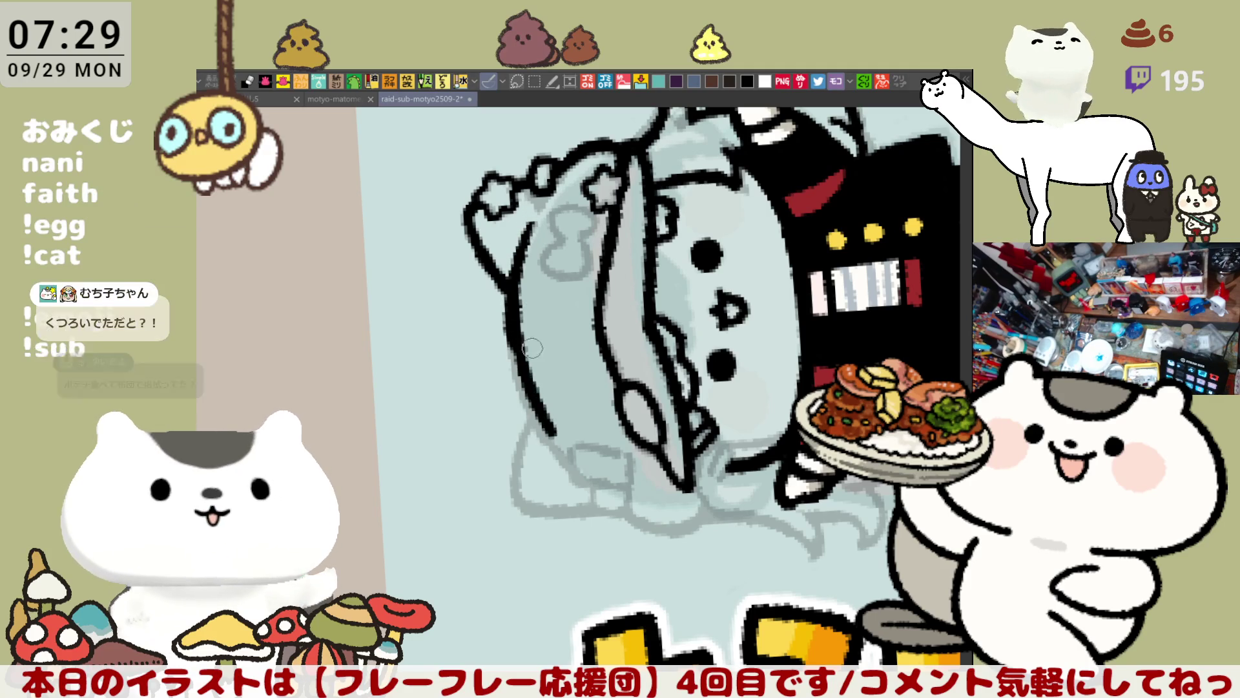
pyautogui.hotkey('ctrl', 'z')
pyautogui.moveTo(518, 312); pyautogui.dragTo(532, 409)
pyautogui.hotkey('ctrl', 'z')
pyautogui.moveTo(513, 307); pyautogui.dragTo(539, 425)
pyautogui.hotkey('ctrl', 'z')
pyautogui.moveTo(514, 313); pyautogui.dragTo(546, 439)
pyautogui.hotkey('ctrl', 'z')
pyautogui.hotkey('ctrl', 'z')
pyautogui.moveTo(514, 301)
pyautogui.mouseDown()
pyautogui.moveTo(545, 436)
pyautogui.moveTo(527, 401)
pyautogui.moveTo(549, 442)
pyautogui.moveTo(762, 210)
pyautogui.mouseUp()
pyautogui.hotkey('ctrl', 'z')
pyautogui.hotkey('ctrl', 'z')
pyautogui.press('-')
pyautogui.press('-')
pyautogui.press('-')
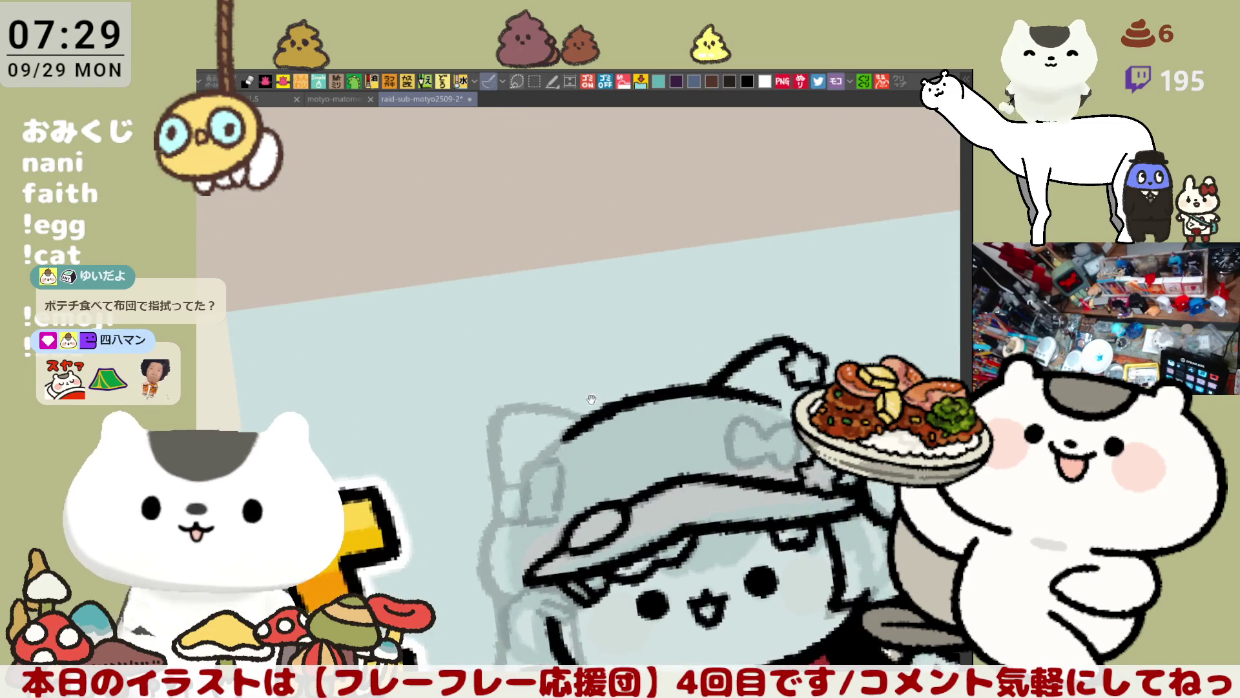
# Ink the left and top outlines of the cat ear and extend the other ear's outline
pyautogui.press('@')
pyautogui.moveTo(556, 236); pyautogui.dragTo(524, 339)
pyautogui.hotkey('ctrl', 'z')
pyautogui.moveTo(544, 236); pyautogui.dragTo(526, 315)
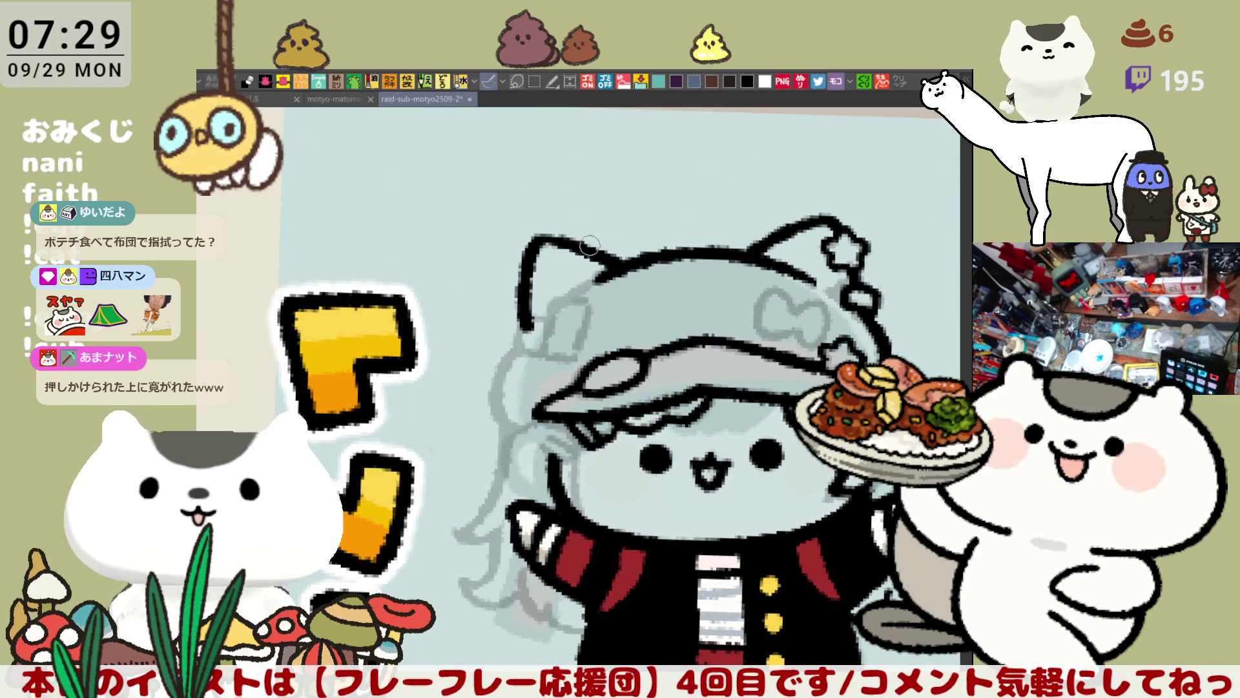
pyautogui.moveTo(534, 239)
pyautogui.mouseDown()
pyautogui.moveTo(560, 234)
pyautogui.moveTo(626, 258)
pyautogui.mouseUp()
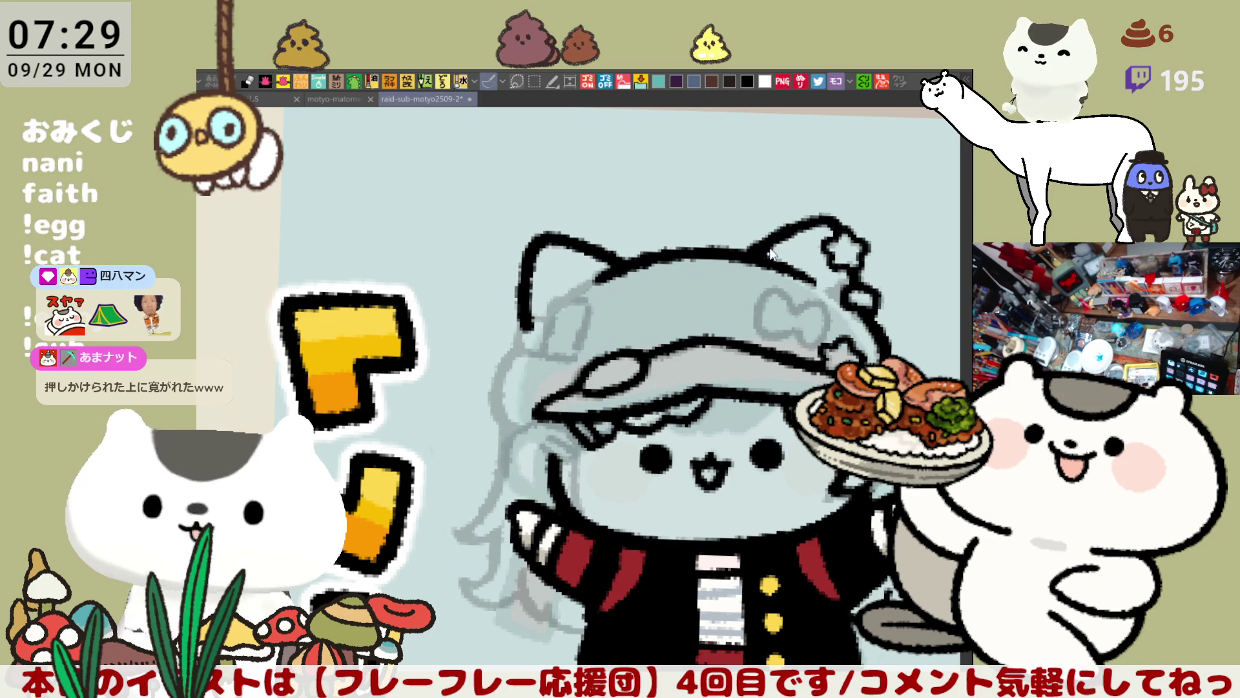
pyautogui.moveTo(815, 221)
pyautogui.mouseDown()
pyautogui.moveTo(866, 230)
pyautogui.moveTo(937, 182)
pyautogui.mouseUp()
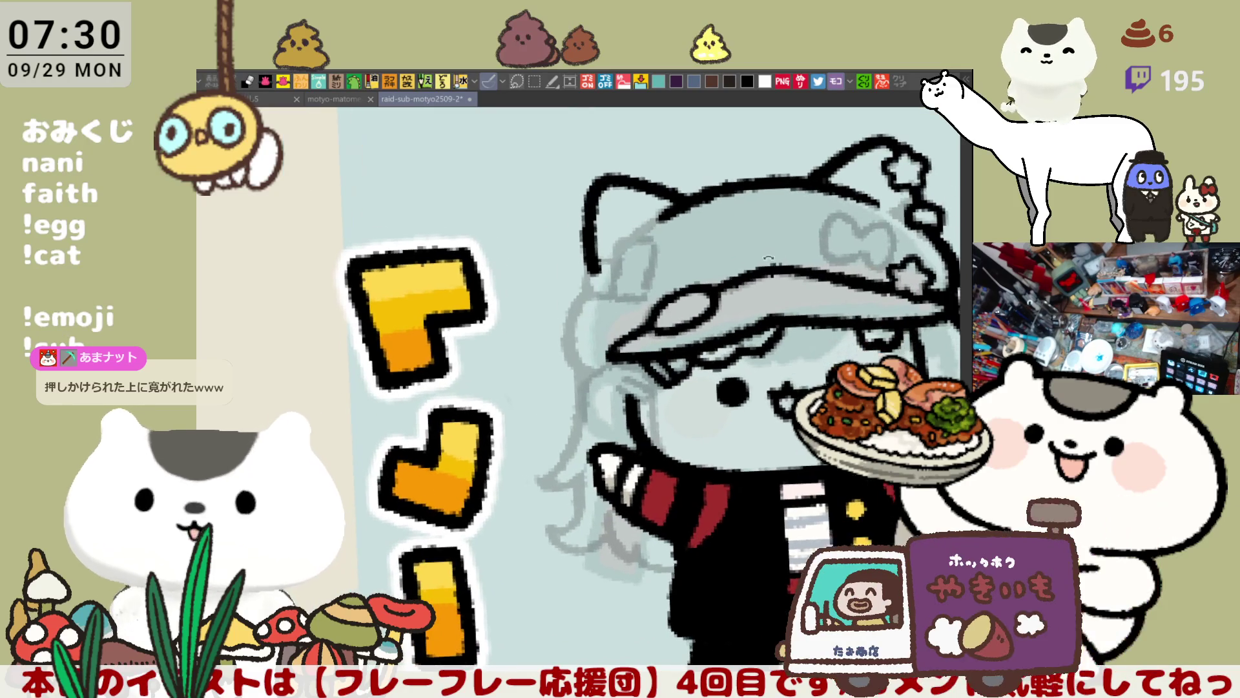
# With the canvas mirrored, ink the inner ear outline in black, retrying strokes as needed
pyautogui.press('h')
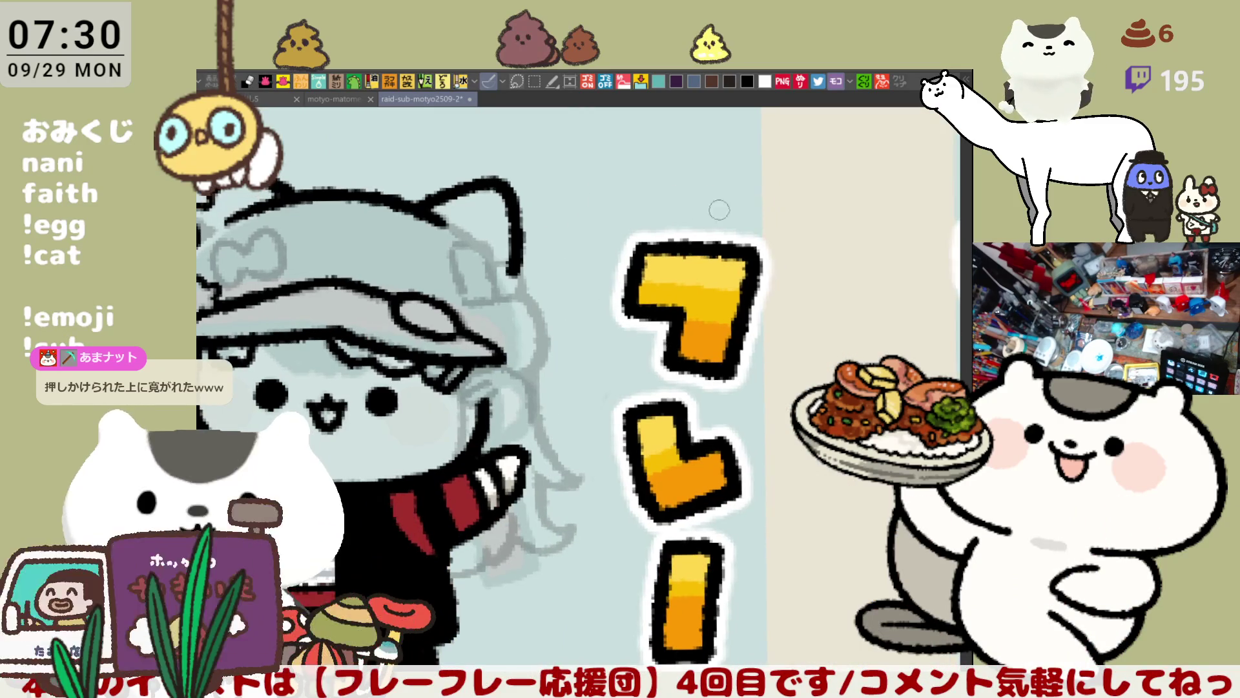
pyautogui.moveTo(496, 272)
pyautogui.mouseDown()
pyautogui.moveTo(460, 299)
pyautogui.moveTo(455, 238)
pyautogui.moveTo(520, 268)
pyautogui.moveTo(517, 284)
pyautogui.moveTo(523, 268)
pyautogui.mouseUp()
pyautogui.hotkey('ctrl', 'z')
pyautogui.hotkey('ctrl', 'z')
pyautogui.moveTo(510, 248)
pyautogui.mouseDown()
pyautogui.moveTo(522, 289)
pyautogui.moveTo(523, 268)
pyautogui.mouseUp()
pyautogui.hotkey('ctrl', 'z')
pyautogui.moveTo(510, 249)
pyautogui.mouseDown()
pyautogui.moveTo(521, 288)
pyautogui.moveTo(469, 262)
pyautogui.moveTo(506, 296)
pyautogui.moveTo(465, 272)
pyautogui.moveTo(504, 294)
pyautogui.moveTo(481, 283)
pyautogui.moveTo(466, 298)
pyautogui.moveTo(510, 289)
pyautogui.moveTo(465, 298)
pyautogui.moveTo(519, 288)
pyautogui.mouseUp()
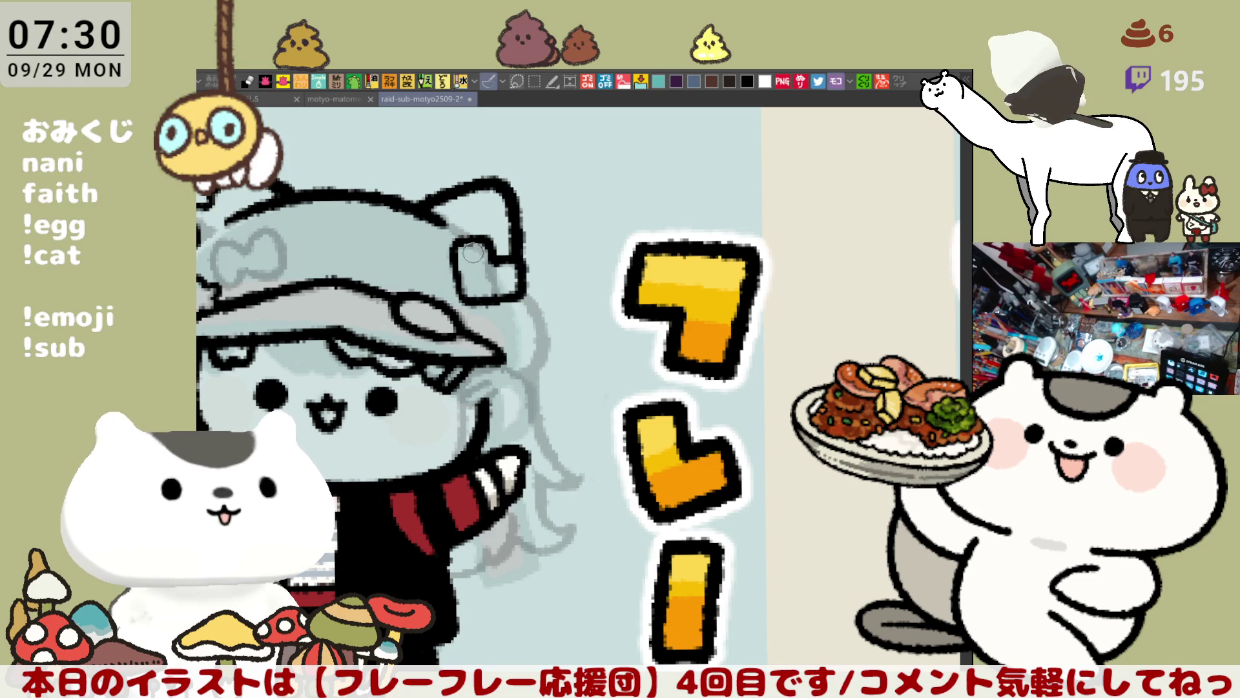
pyautogui.moveTo(447, 260); pyautogui.dragTo(548, 254)
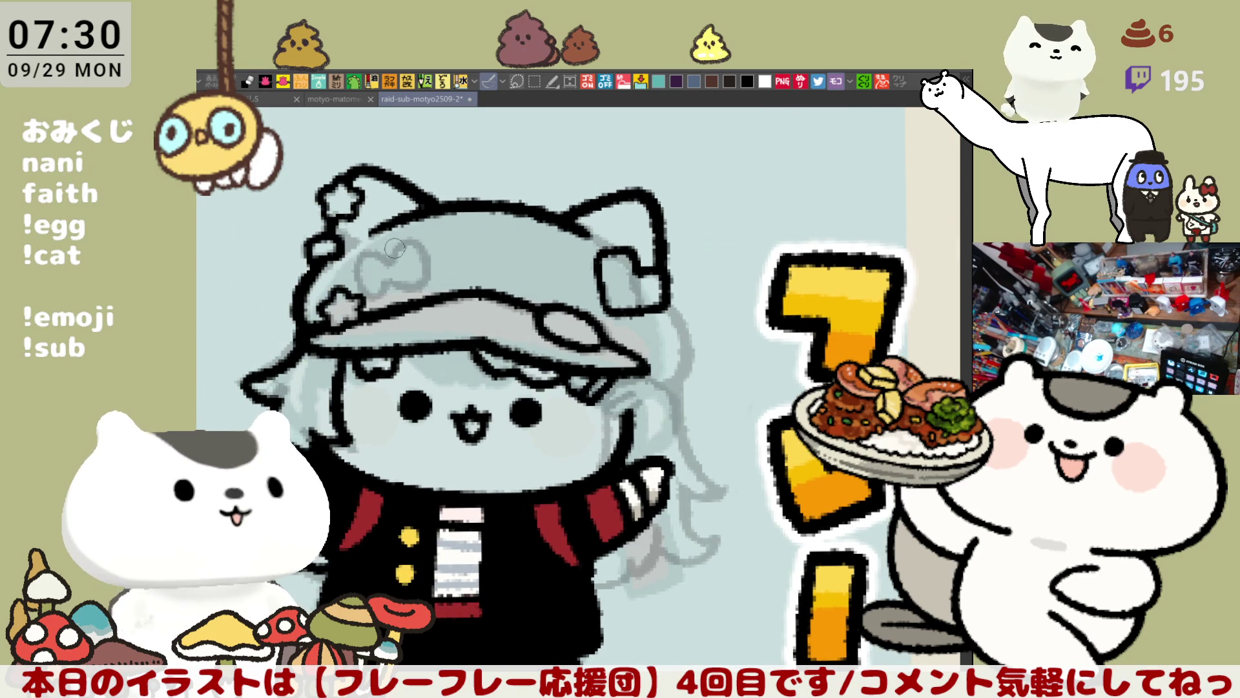
# Try repainting the bow on the cap as a darker swirl and heart outline, undoing the attempts
pyautogui.moveTo(386, 292)
pyautogui.mouseDown()
pyautogui.moveTo(388, 249)
pyautogui.moveTo(381, 291)
pyautogui.moveTo(372, 249)
pyautogui.moveTo(401, 245)
pyautogui.moveTo(381, 291)
pyautogui.moveTo(401, 239)
pyautogui.mouseUp()
pyautogui.hotkey('ctrl', 'z')
pyautogui.hotkey('ctrl', 'z')
pyautogui.moveTo(388, 302)
pyautogui.mouseDown()
pyautogui.moveTo(363, 249)
pyautogui.moveTo(410, 248)
pyautogui.moveTo(398, 249)
pyautogui.moveTo(433, 288)
pyautogui.mouseUp()
pyautogui.hotkey('ctrl', 'z')
pyautogui.moveTo(400, 249)
pyautogui.mouseDown()
pyautogui.moveTo(445, 274)
pyautogui.moveTo(405, 273)
pyautogui.moveTo(394, 240)
pyautogui.moveTo(442, 278)
pyautogui.moveTo(399, 284)
pyautogui.moveTo(443, 271)
pyautogui.mouseUp()
pyautogui.hotkey('ctrl', 'z')
pyautogui.hotkey('ctrl', 'z')
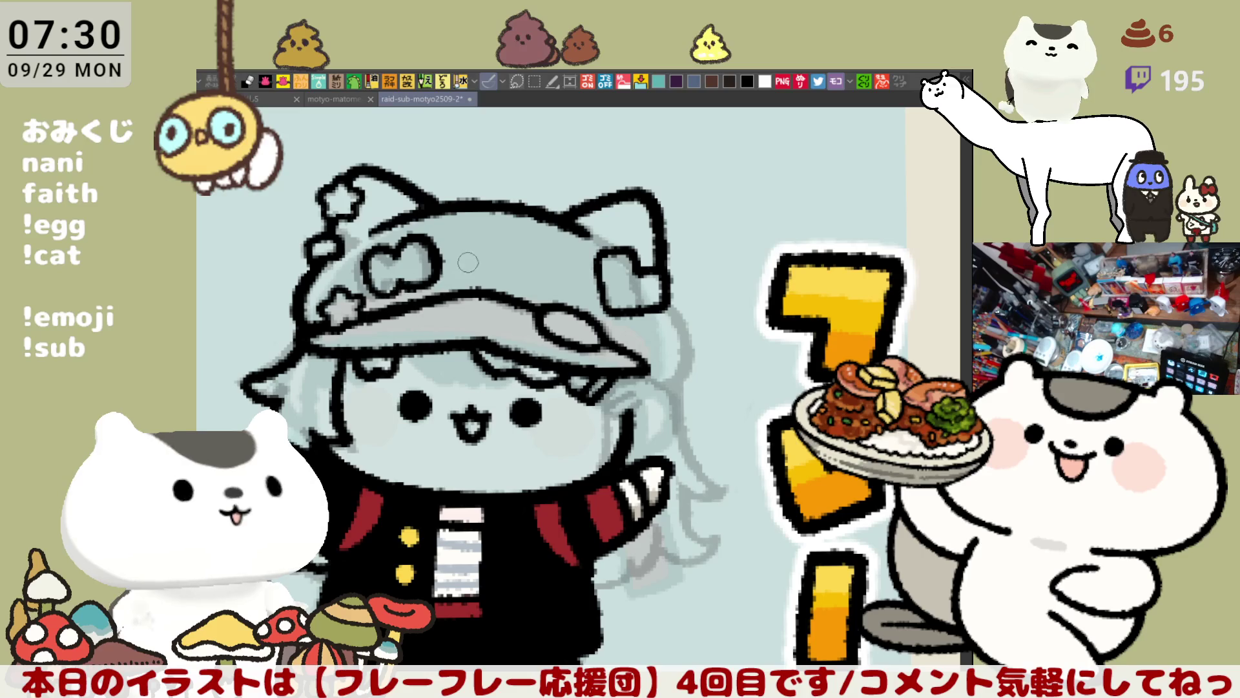
# Ink the right edge of the cap brim and darken the fill at its right end
pyautogui.press('-')
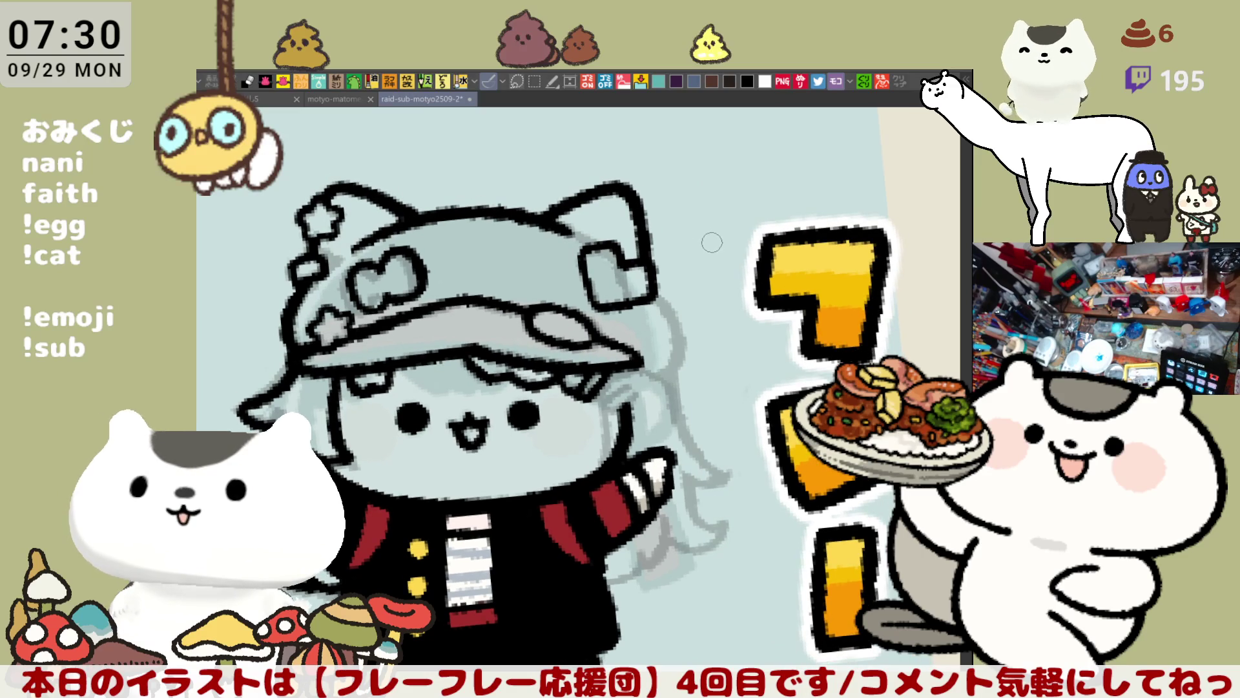
pyautogui.press('h')
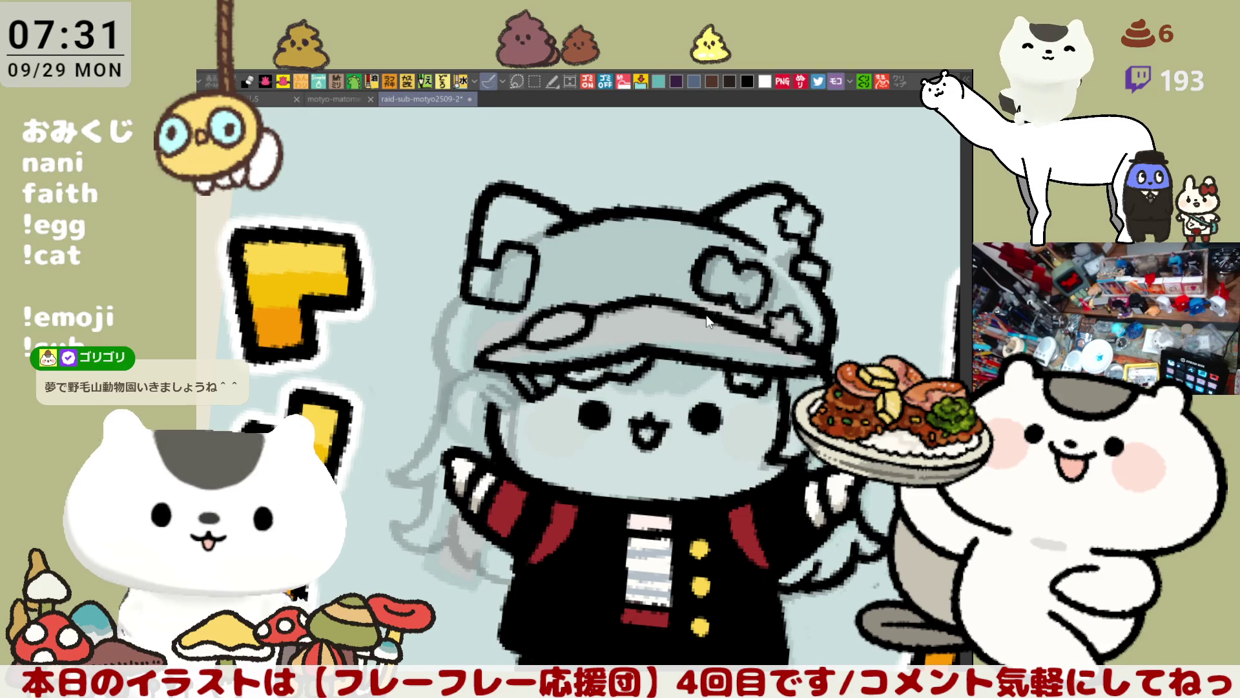
pyautogui.press('h')
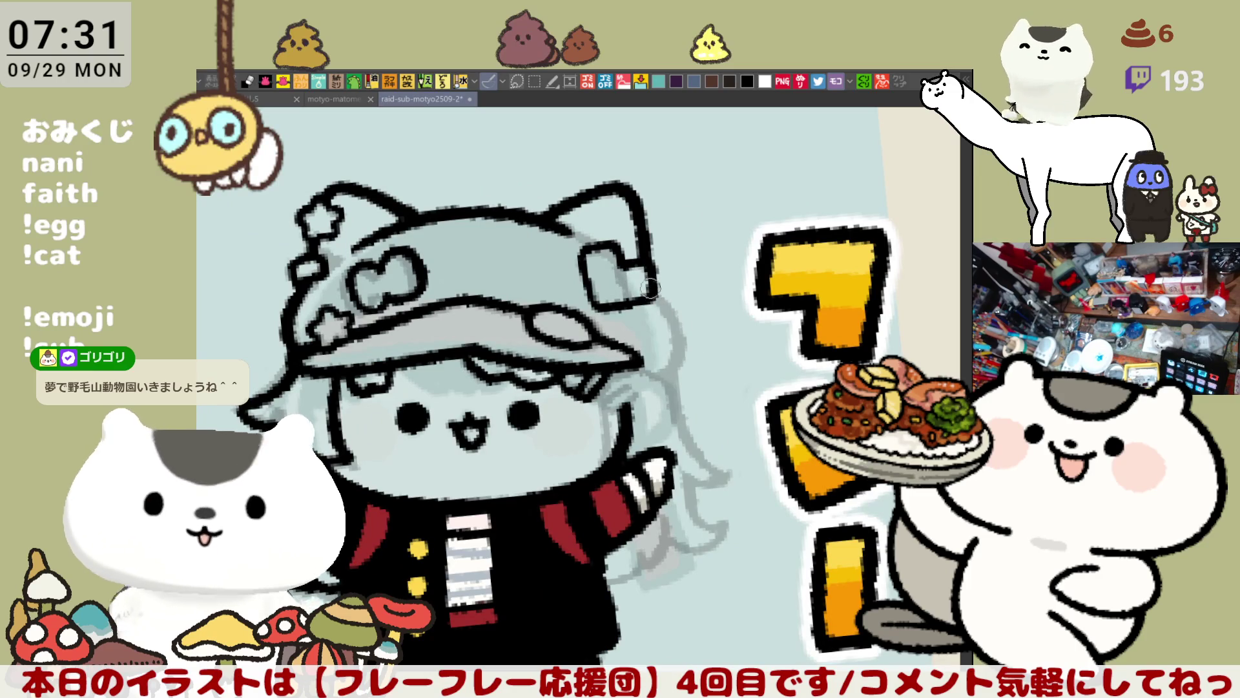
pyautogui.moveTo(667, 325)
pyautogui.mouseDown()
pyautogui.moveTo(650, 362)
pyautogui.moveTo(658, 331)
pyautogui.mouseUp()
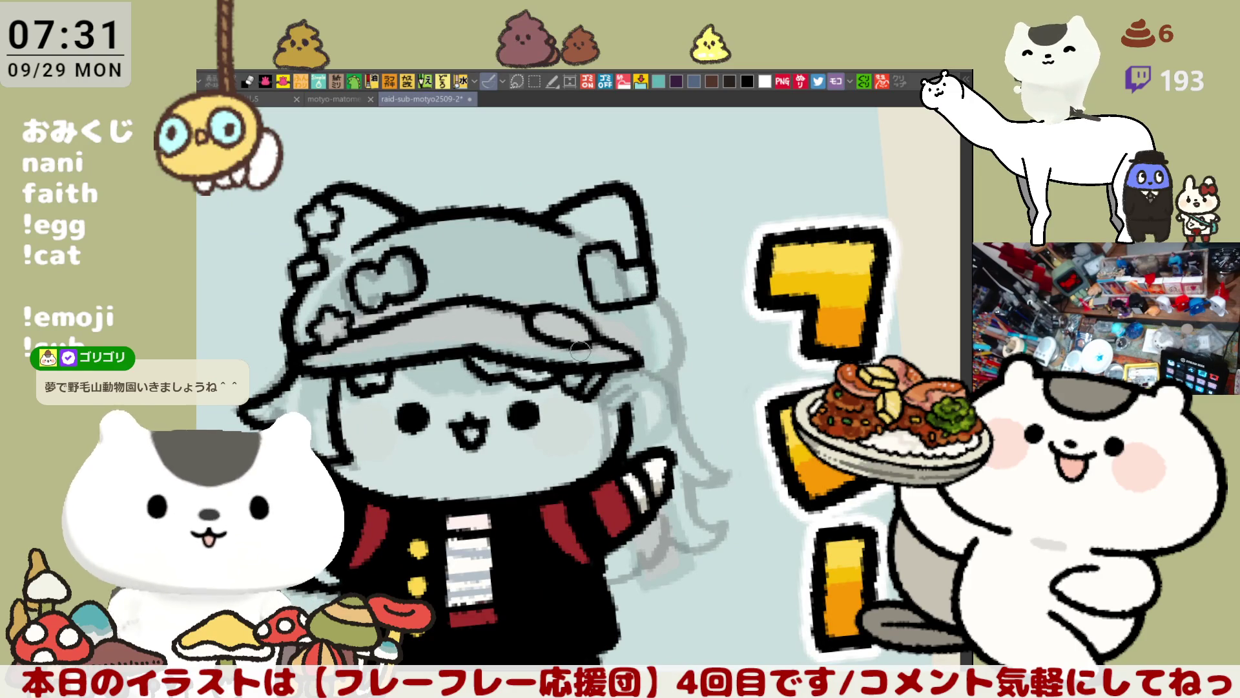
pyautogui.moveTo(595, 329)
pyautogui.mouseDown()
pyautogui.moveTo(649, 355)
pyautogui.moveTo(620, 342)
pyautogui.moveTo(633, 357)
pyautogui.mouseUp()
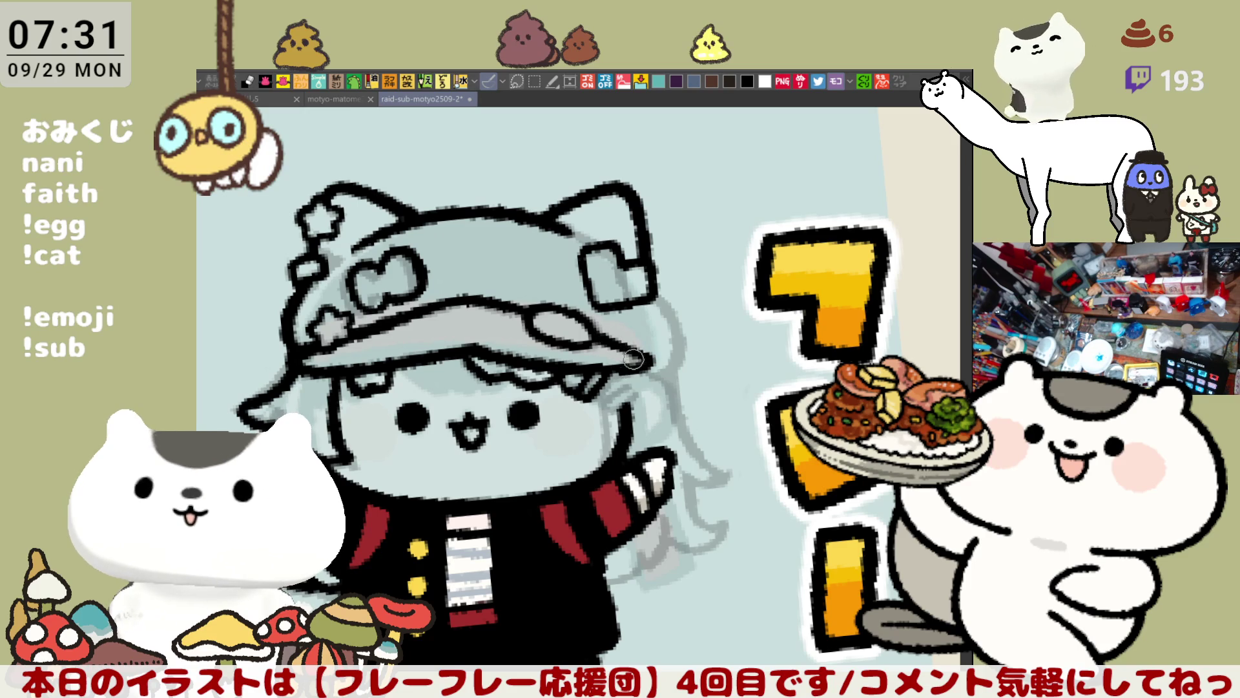
# With the view mirrored, ink a thick outline down the cap's left edge
pyautogui.press('h')
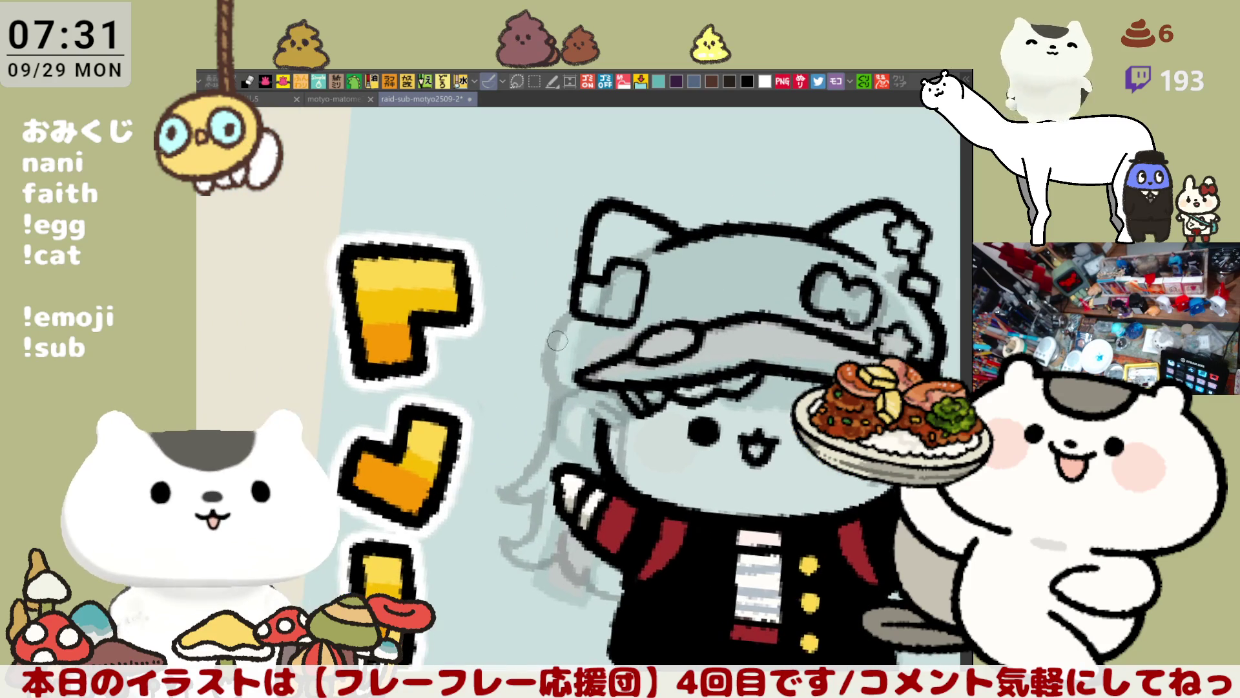
pyautogui.moveTo(572, 306); pyautogui.dragTo(569, 381)
pyautogui.hotkey('ctrl', 'z')
pyautogui.moveTo(573, 296)
pyautogui.mouseDown()
pyautogui.moveTo(562, 381)
pyautogui.moveTo(584, 395)
pyautogui.mouseUp()
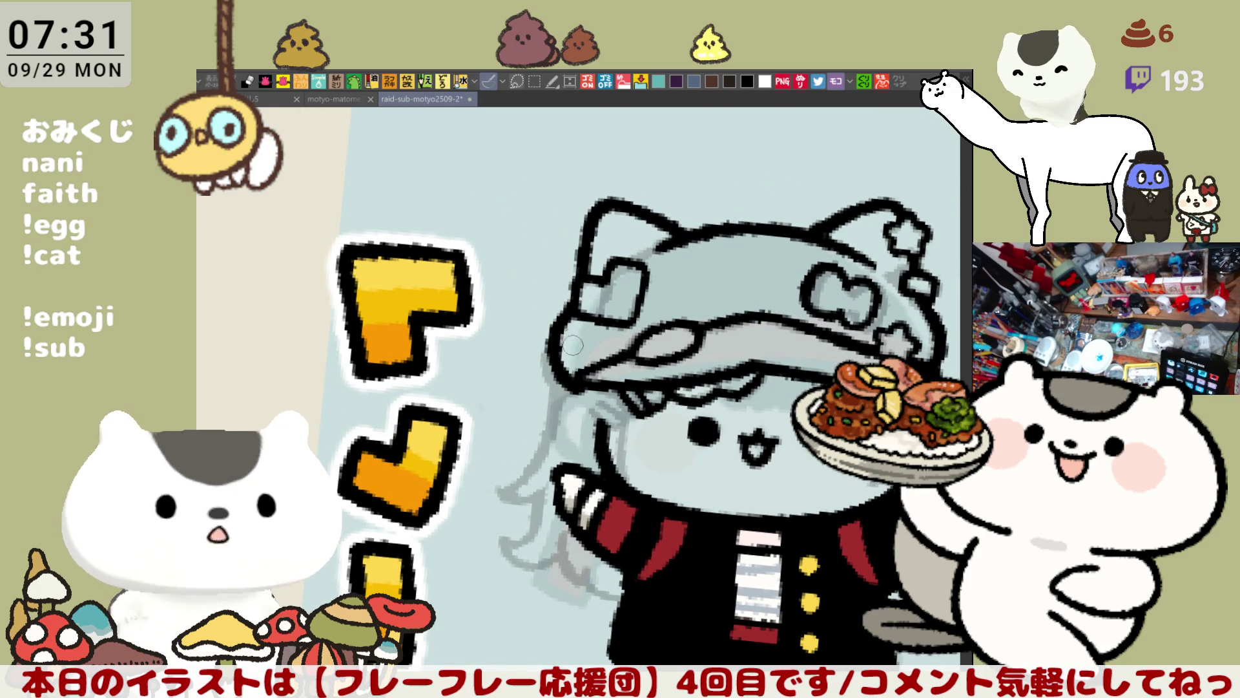
pyautogui.press('h')
pyautogui.scroll(-2, 585, 347)
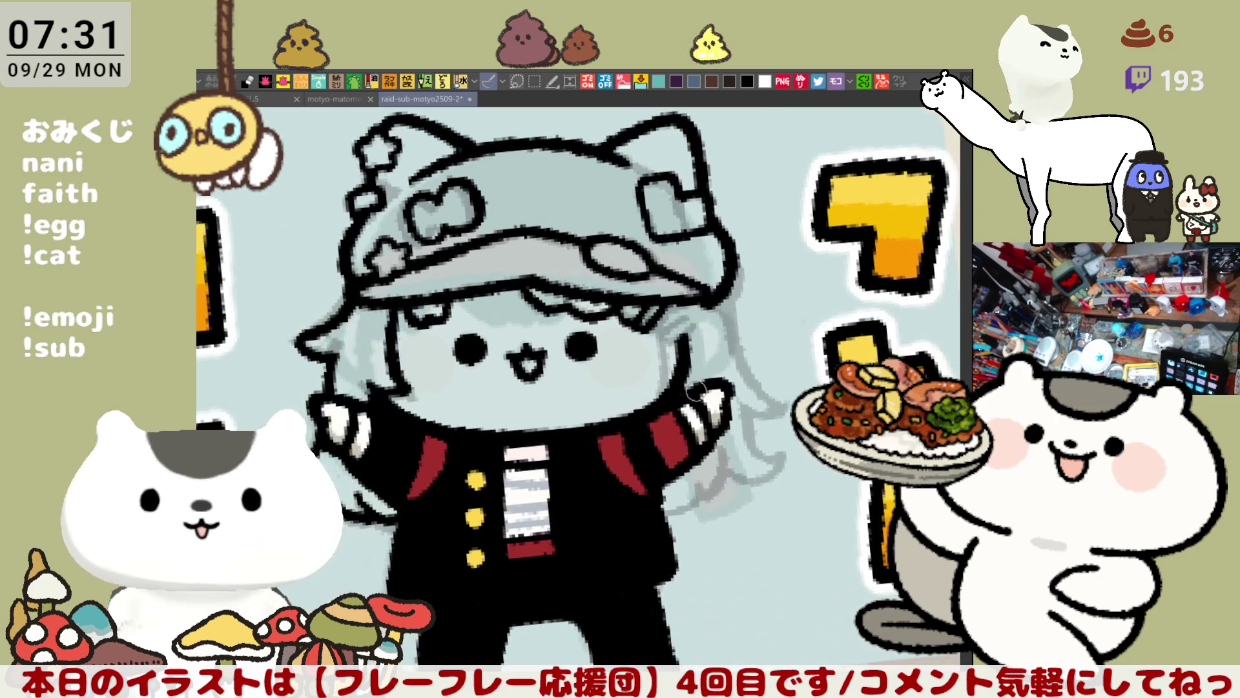
pyautogui.scroll(2, 635, 382)
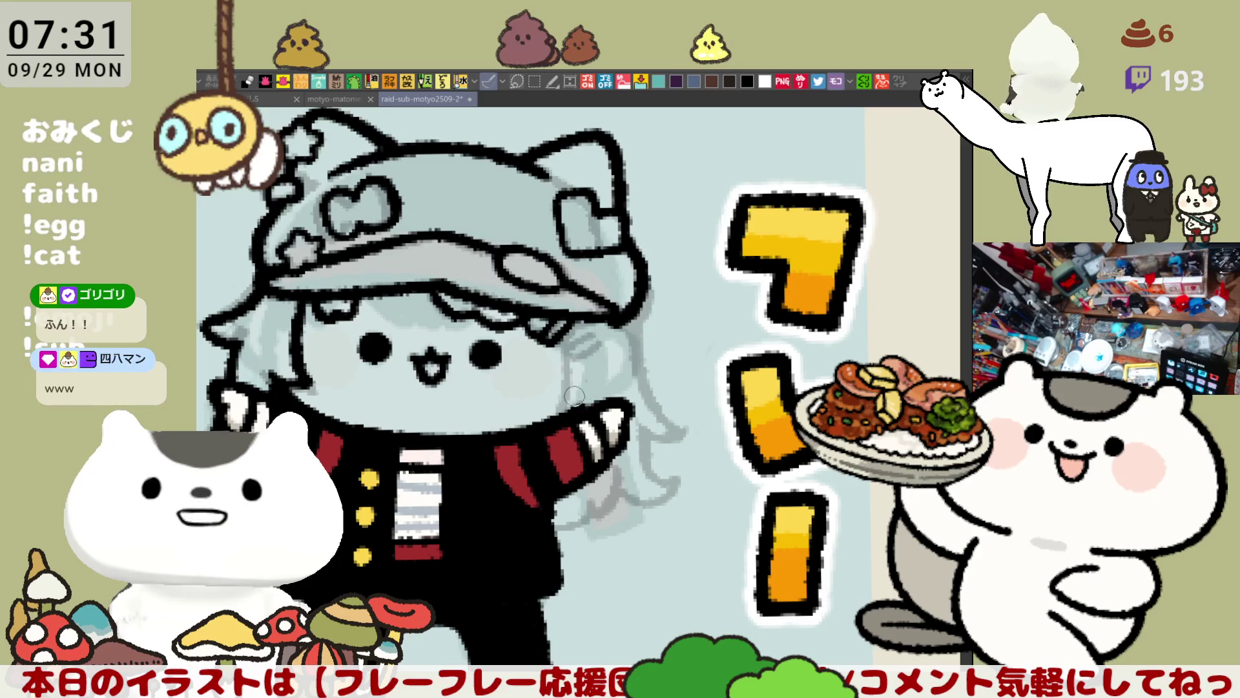
# Rotate the view to a diagonal angle and go over the brim hatching to darken it
pyautogui.press('-')
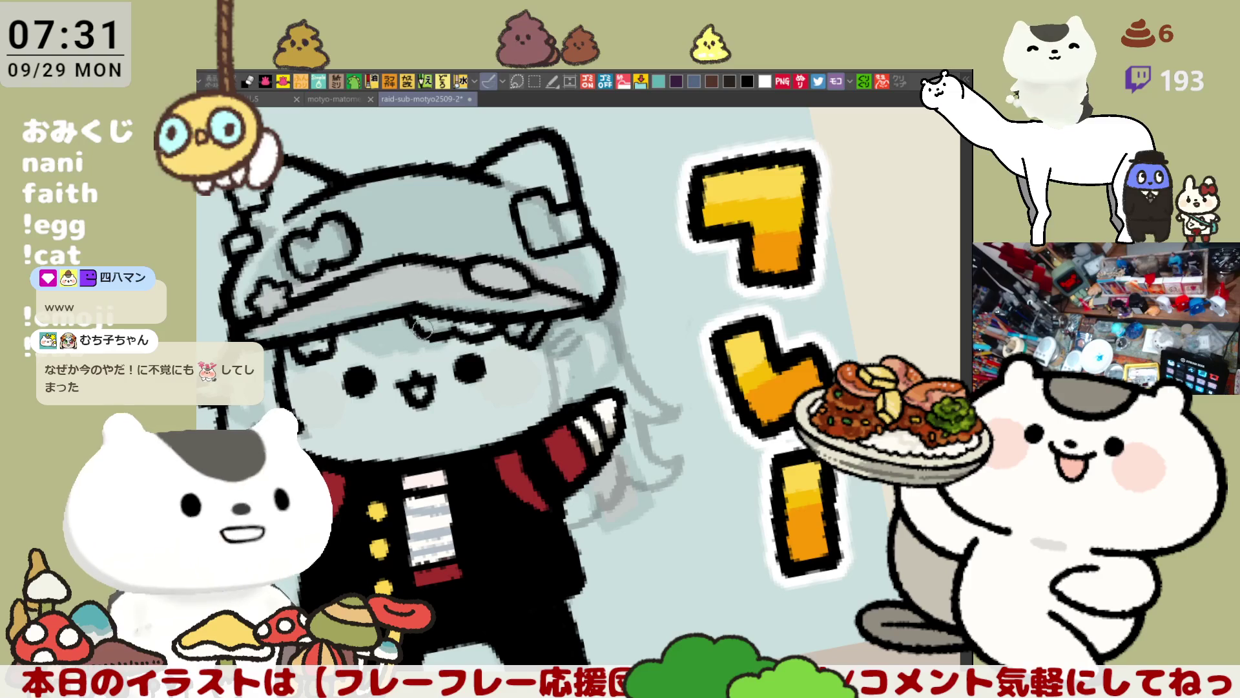
pyautogui.hotkey('ctrl', '@')
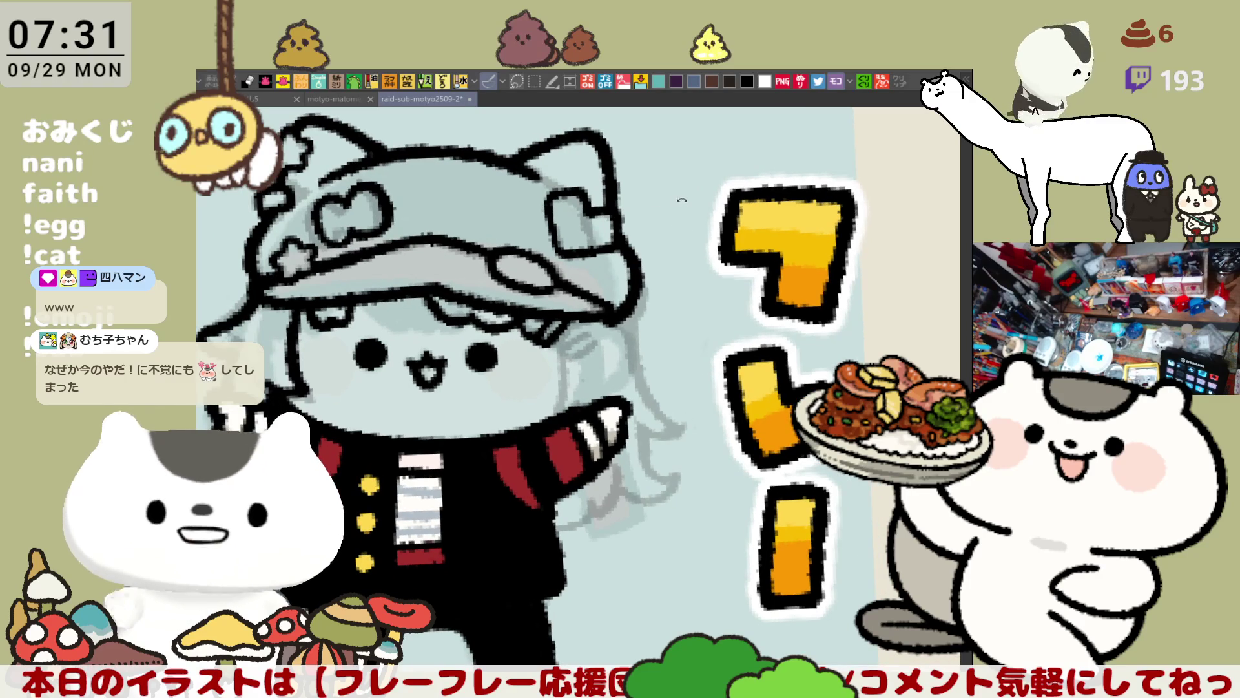
pyautogui.moveTo(680, 204); pyautogui.dragTo(767, 262)
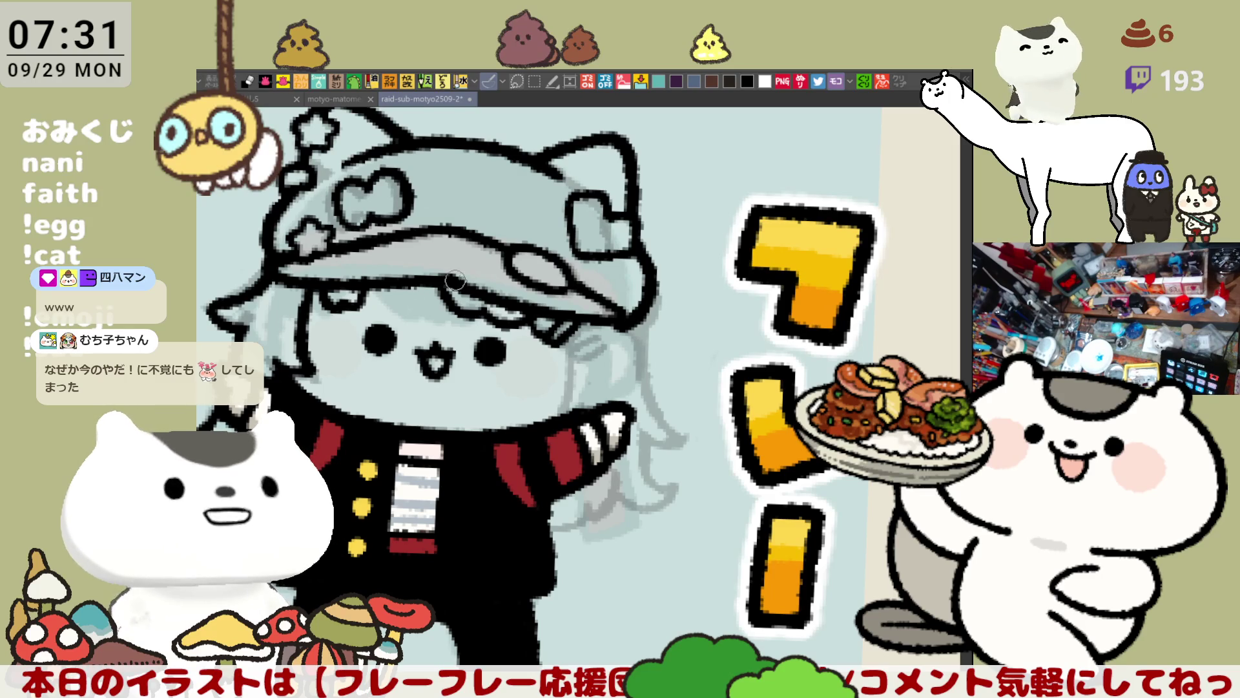
pyautogui.moveTo(449, 280)
pyautogui.mouseDown()
pyautogui.moveTo(581, 304)
pyautogui.moveTo(695, 292)
pyautogui.mouseUp()
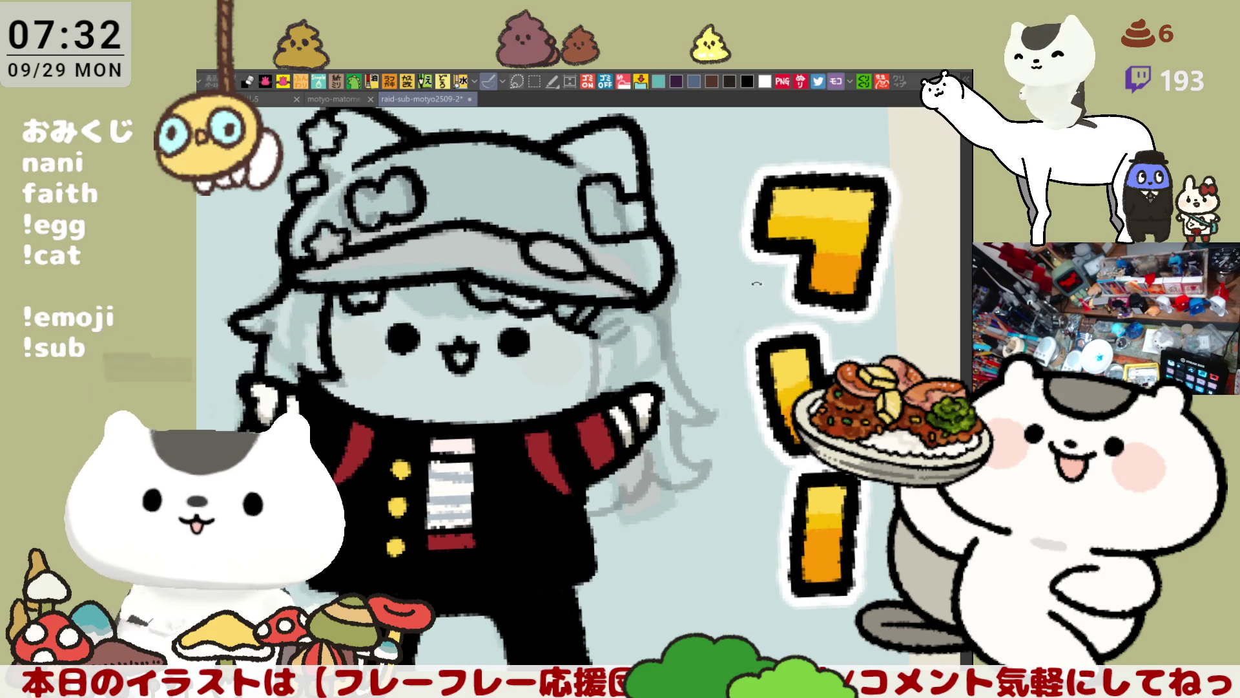
pyautogui.moveTo(601, 333); pyautogui.dragTo(666, 259)
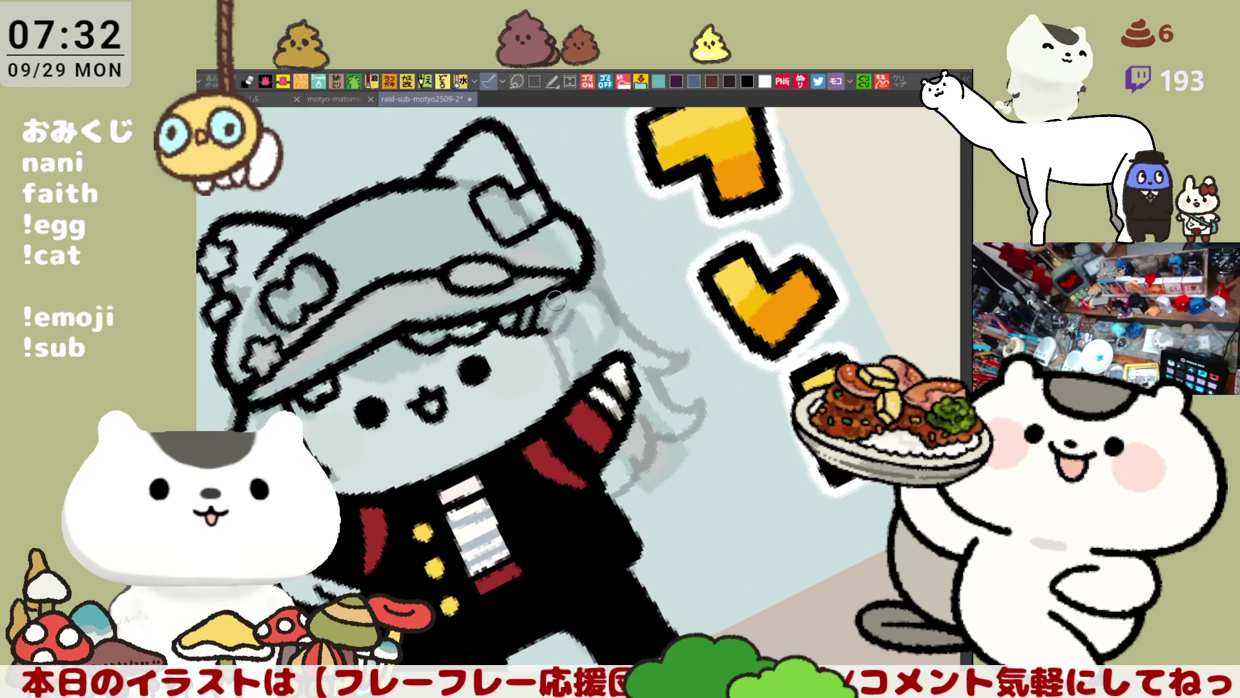
pyautogui.moveTo(554, 326)
pyautogui.mouseDown()
pyautogui.moveTo(756, 275)
pyautogui.moveTo(726, 273)
pyautogui.mouseUp()
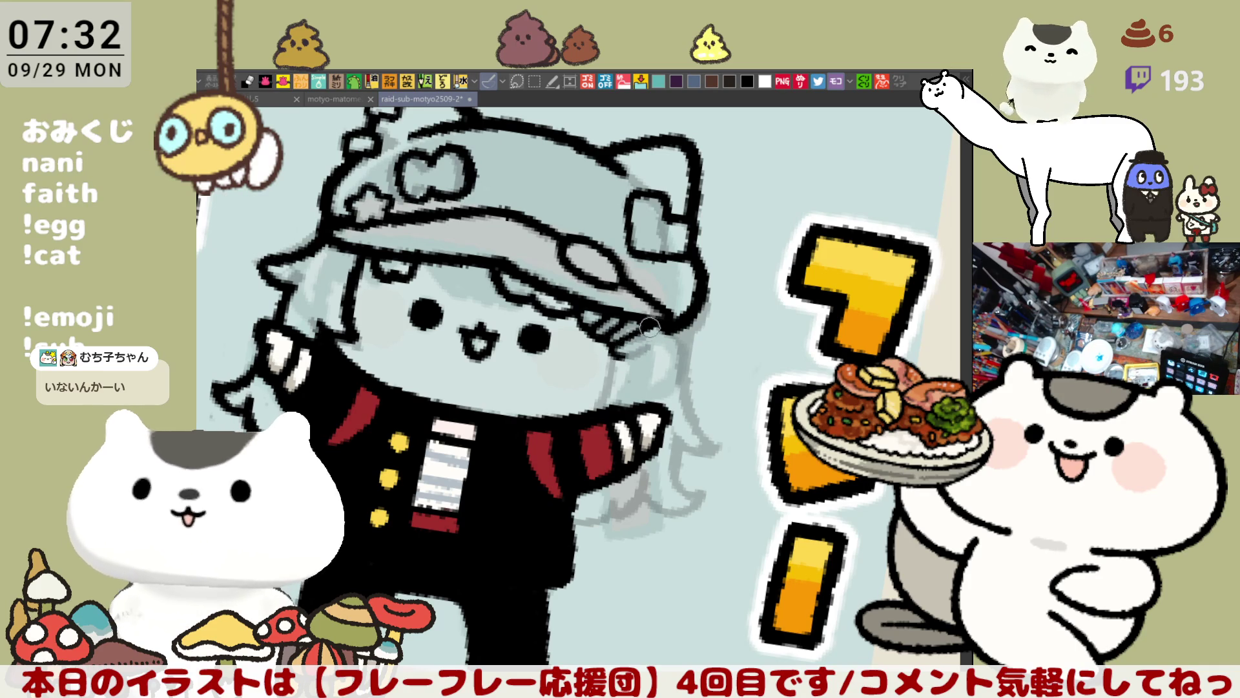
pyautogui.moveTo(620, 355); pyautogui.dragTo(653, 336)
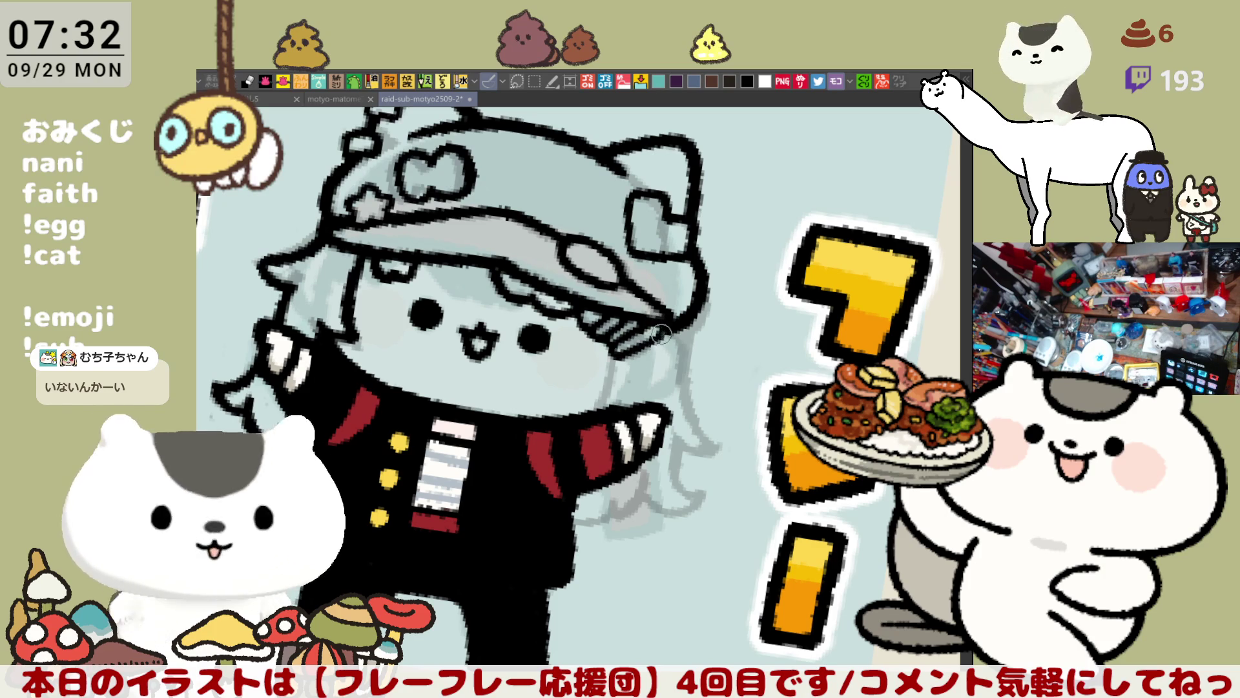
pyautogui.press('-')
pyautogui.press('-')
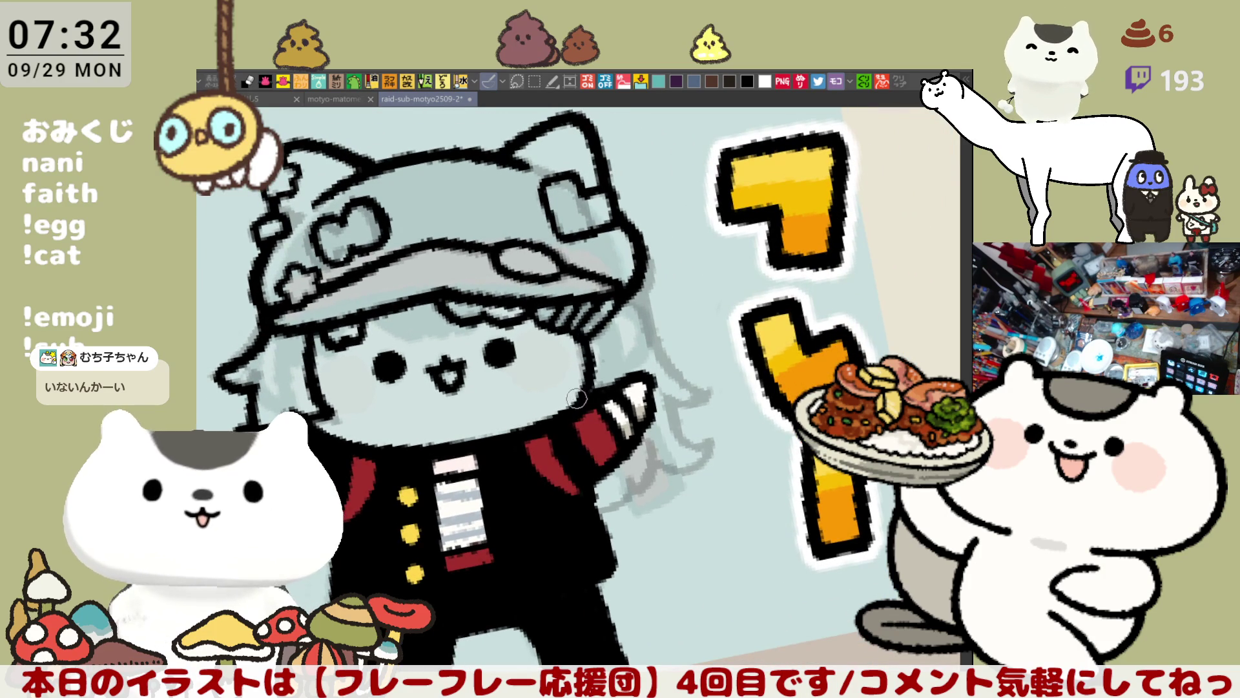
# Ink a curved hair strand along the right hair edge, retrying the stroke
pyautogui.press('^')
pyautogui.press('^')
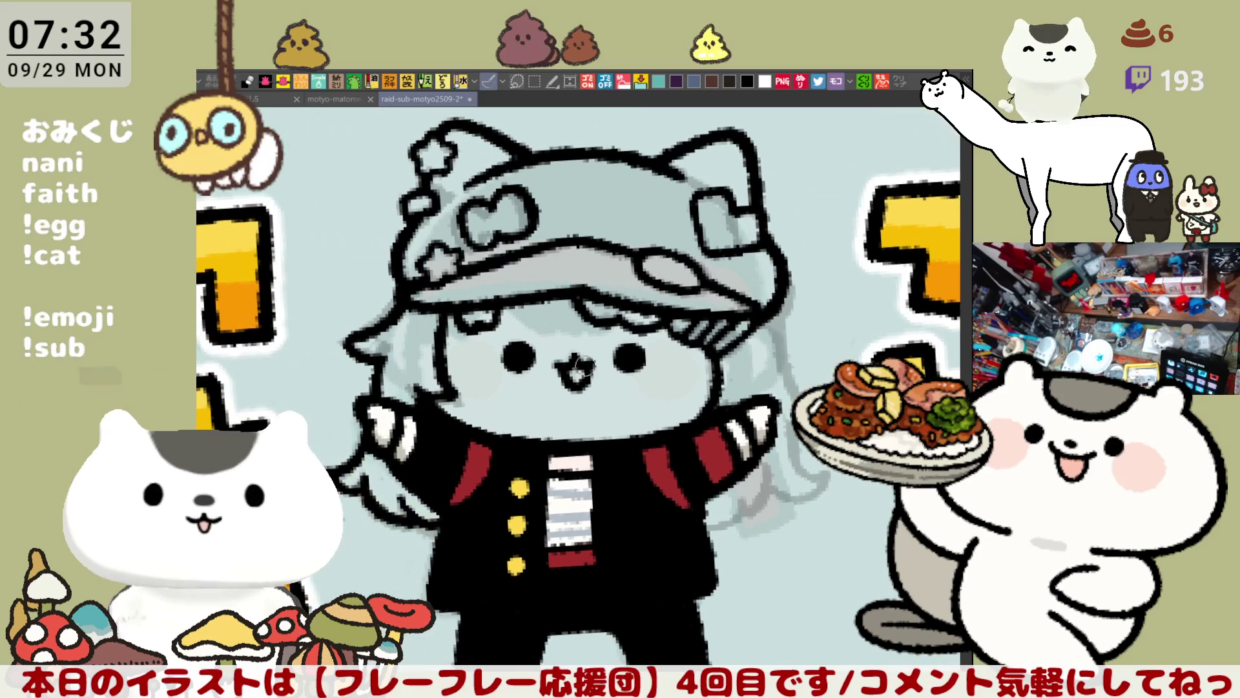
pyautogui.moveTo(633, 428); pyautogui.dragTo(576, 382)
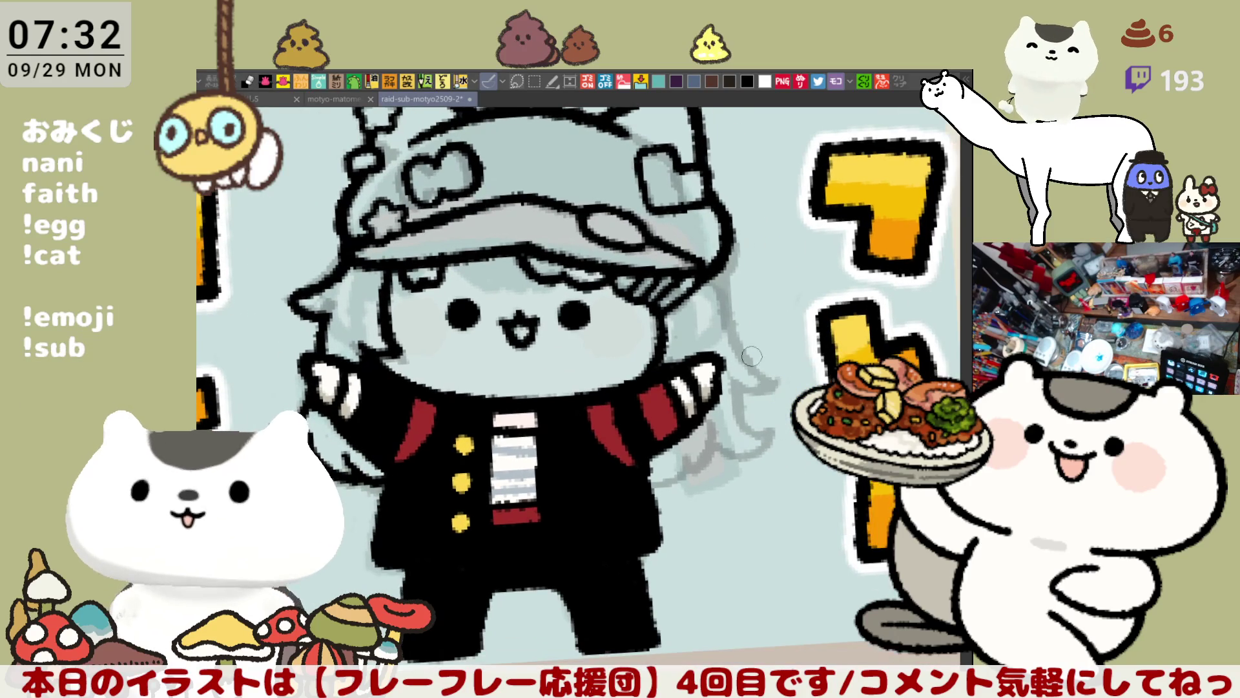
pyautogui.moveTo(722, 275); pyautogui.dragTo(743, 318)
pyautogui.moveTo(726, 261); pyautogui.dragTo(743, 336)
pyautogui.hotkey('ctrl', 'z')
pyautogui.moveTo(730, 272); pyautogui.dragTo(778, 321)
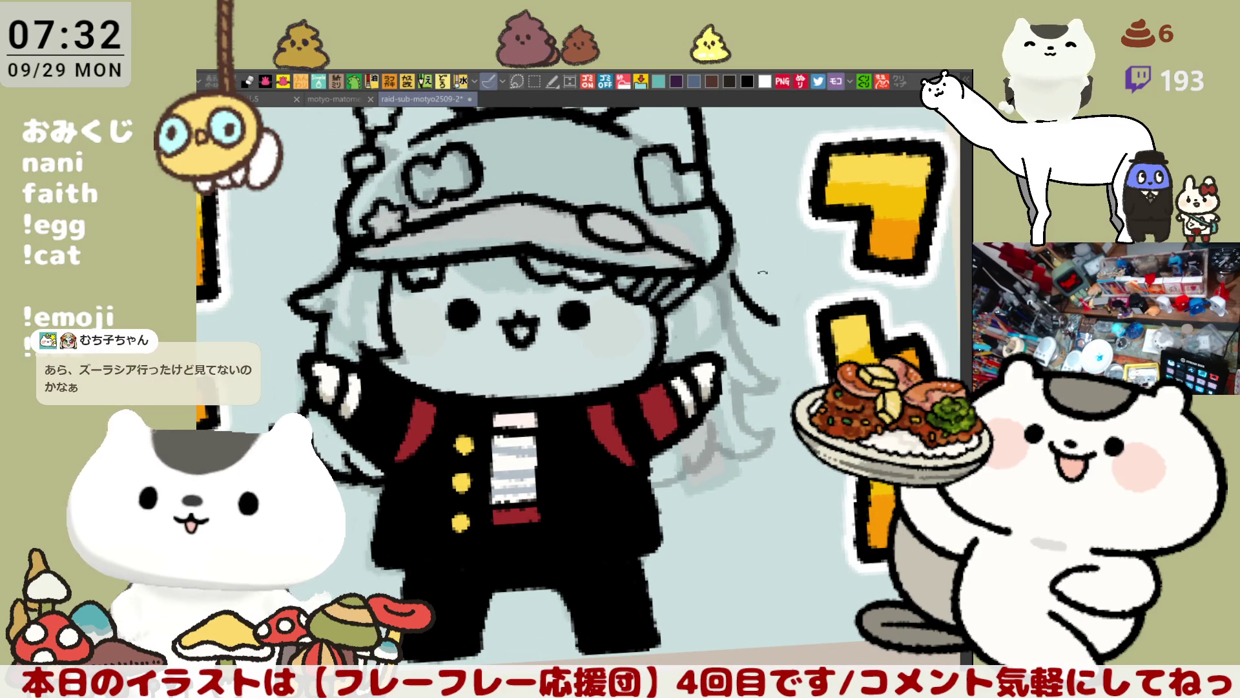
pyautogui.press('^')
pyautogui.hotkey('ctrl', 'z')
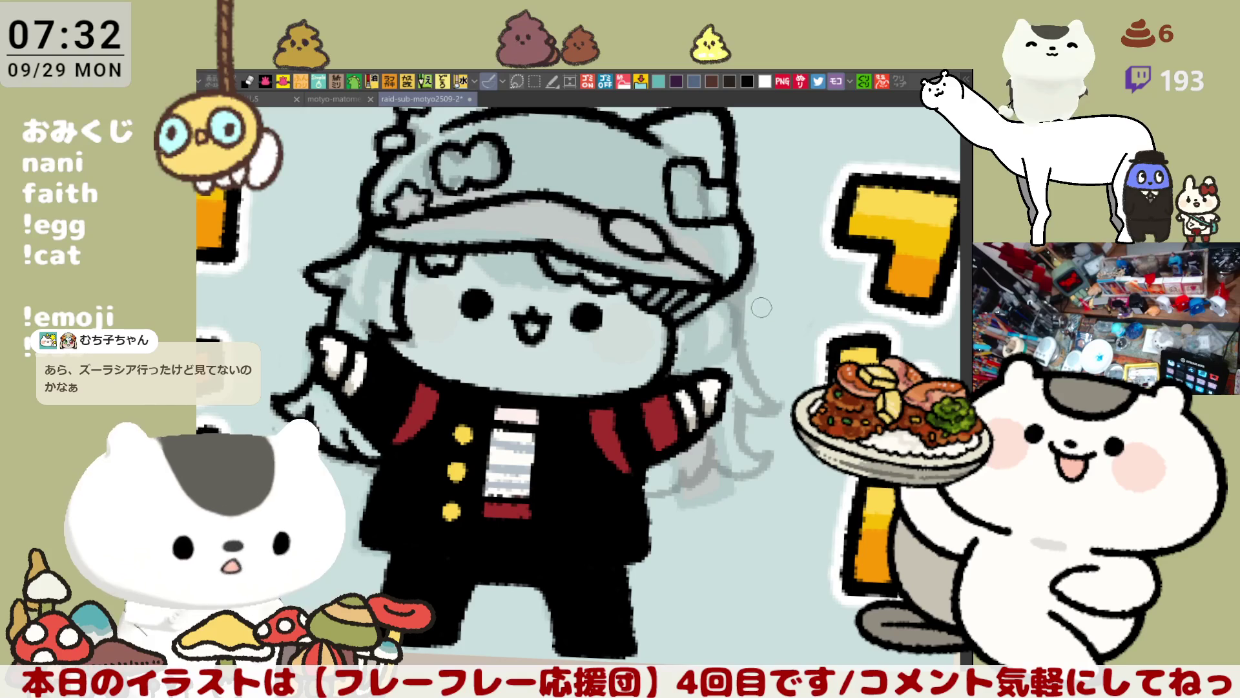
# Draw curling hair strands hanging down beside the ear, redoing them until they fit
pyautogui.moveTo(733, 266); pyautogui.dragTo(778, 333)
pyautogui.hotkey('ctrl', 'z')
pyautogui.hotkey('ctrl', 'z')
pyautogui.hotkey('ctrl', 'z')
pyautogui.moveTo(735, 268); pyautogui.dragTo(783, 333)
pyautogui.hotkey('ctrl', 'z')
pyautogui.moveTo(733, 265)
pyautogui.mouseDown()
pyautogui.moveTo(781, 336)
pyautogui.moveTo(776, 396)
pyautogui.mouseUp()
pyautogui.hotkey('ctrl', 'z')
pyautogui.hotkey('ctrl', 'z')
# Draw curved hair strands at and below the right sleeve tip, retrying each stroke
pyautogui.hotkey('ctrl', 'z')
pyautogui.moveTo(743, 320)
pyautogui.mouseDown()
pyautogui.moveTo(750, 362)
pyautogui.moveTo(782, 397)
pyautogui.mouseUp()
pyautogui.hotkey('ctrl', 'z')
pyautogui.moveTo(745, 329)
pyautogui.mouseDown()
pyautogui.moveTo(783, 398)
pyautogui.moveTo(751, 352)
pyautogui.moveTo(783, 397)
pyautogui.moveTo(743, 407)
pyautogui.moveTo(781, 399)
pyautogui.moveTo(783, 411)
pyautogui.moveTo(743, 414)
pyautogui.moveTo(783, 426)
pyautogui.mouseUp()
pyautogui.hotkey('ctrl', 'z')
pyautogui.hotkey('ctrl', 'z')
pyautogui.hotkey('ctrl', 'z')
pyautogui.hotkey('ctrl', 'z')
pyautogui.hotkey('ctrl', 'z')
pyautogui.hotkey('ctrl', 'z')
pyautogui.hotkey('ctrl', 'z')
pyautogui.moveTo(734, 387)
pyautogui.mouseDown()
pyautogui.moveTo(783, 397)
pyautogui.moveTo(745, 406)
pyautogui.moveTo(785, 397)
pyautogui.moveTo(743, 407)
pyautogui.moveTo(784, 396)
pyautogui.mouseUp()
pyautogui.hotkey('ctrl', 'z')
pyautogui.hotkey('ctrl', 'z')
pyautogui.hotkey('ctrl', 'z')
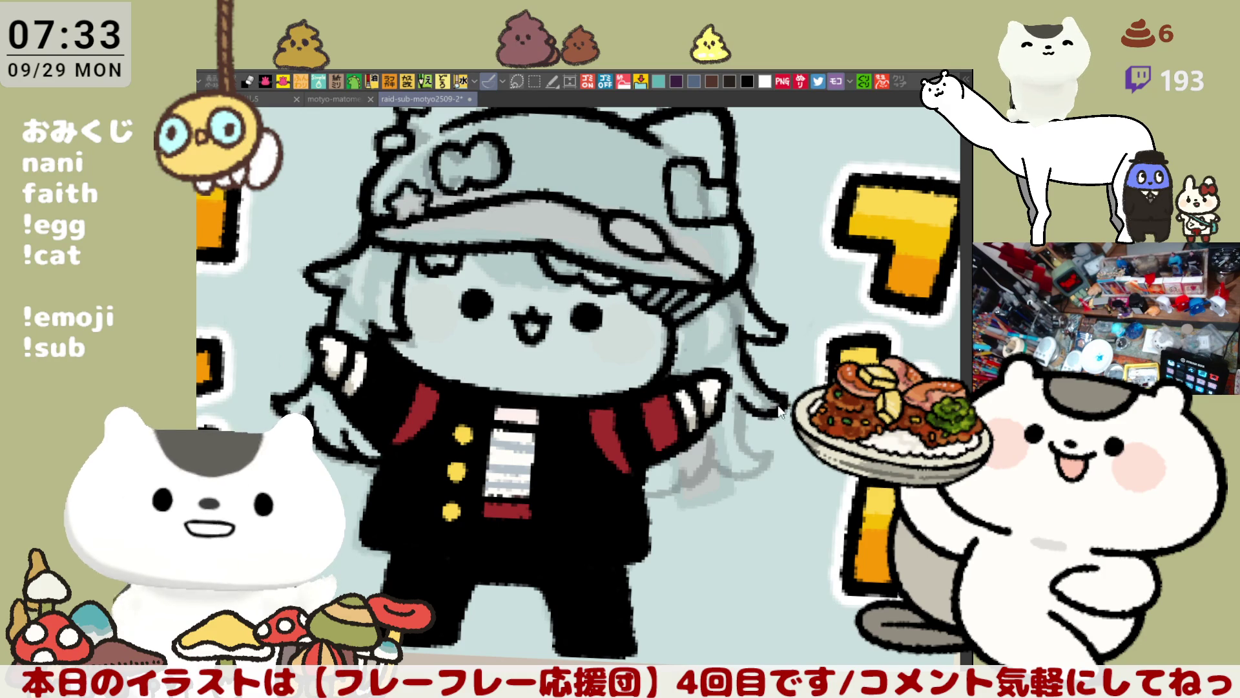
pyautogui.moveTo(736, 391)
pyautogui.mouseDown()
pyautogui.moveTo(783, 398)
pyautogui.moveTo(743, 407)
pyautogui.moveTo(779, 401)
pyautogui.mouseUp()
pyautogui.hotkey('ctrl', 'z')
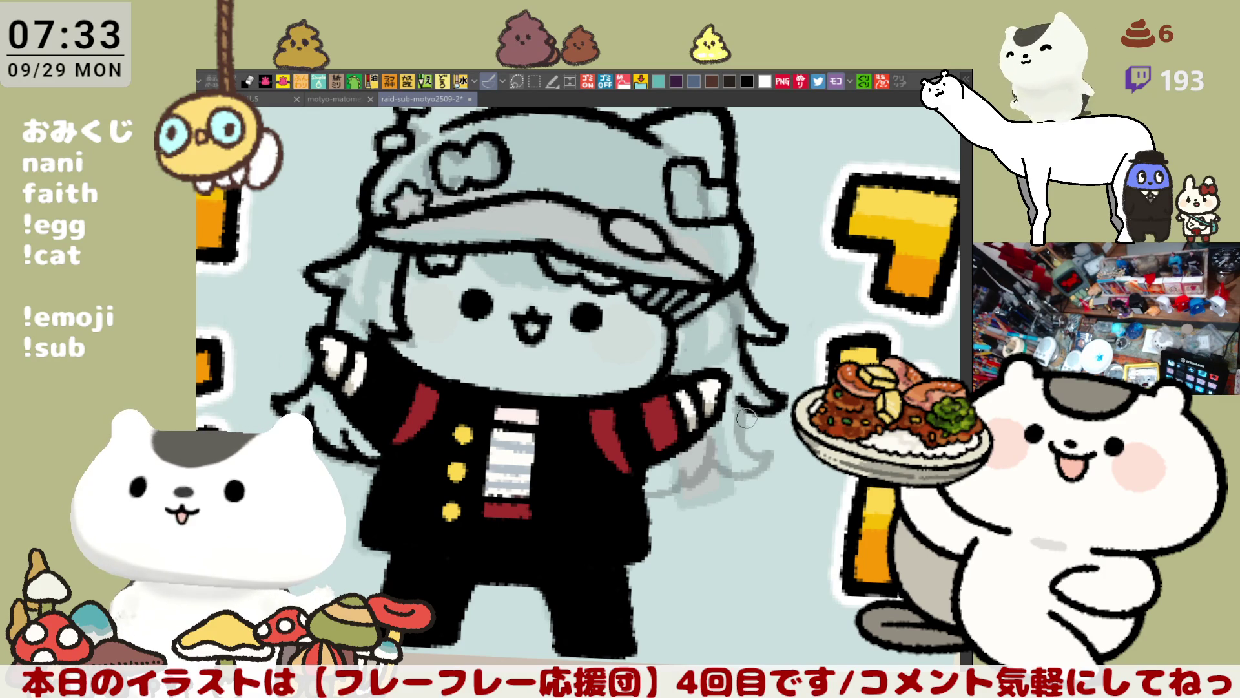
pyautogui.moveTo(740, 402); pyautogui.dragTo(766, 459)
pyautogui.hotkey('ctrl', 'z')
pyautogui.moveTo(733, 394)
pyautogui.mouseDown()
pyautogui.moveTo(763, 457)
pyautogui.moveTo(715, 446)
pyautogui.moveTo(772, 451)
pyautogui.moveTo(761, 466)
pyautogui.mouseUp()
pyautogui.hotkey('ctrl', 'z')
pyautogui.hotkey('ctrl', 'z')
pyautogui.hotkey('ctrl', 'z')
pyautogui.hotkey('ctrl', 'z')
pyautogui.hotkey('ctrl', 'z')
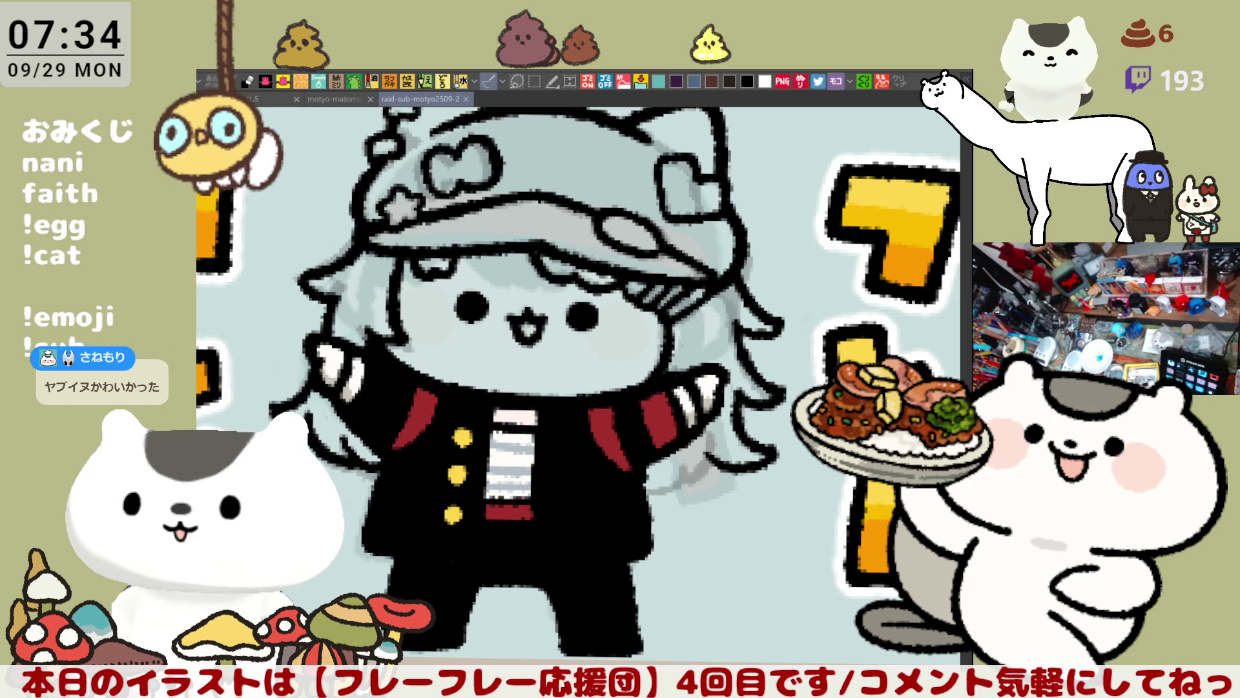
pyautogui.hotkey('alt', 'Tab')
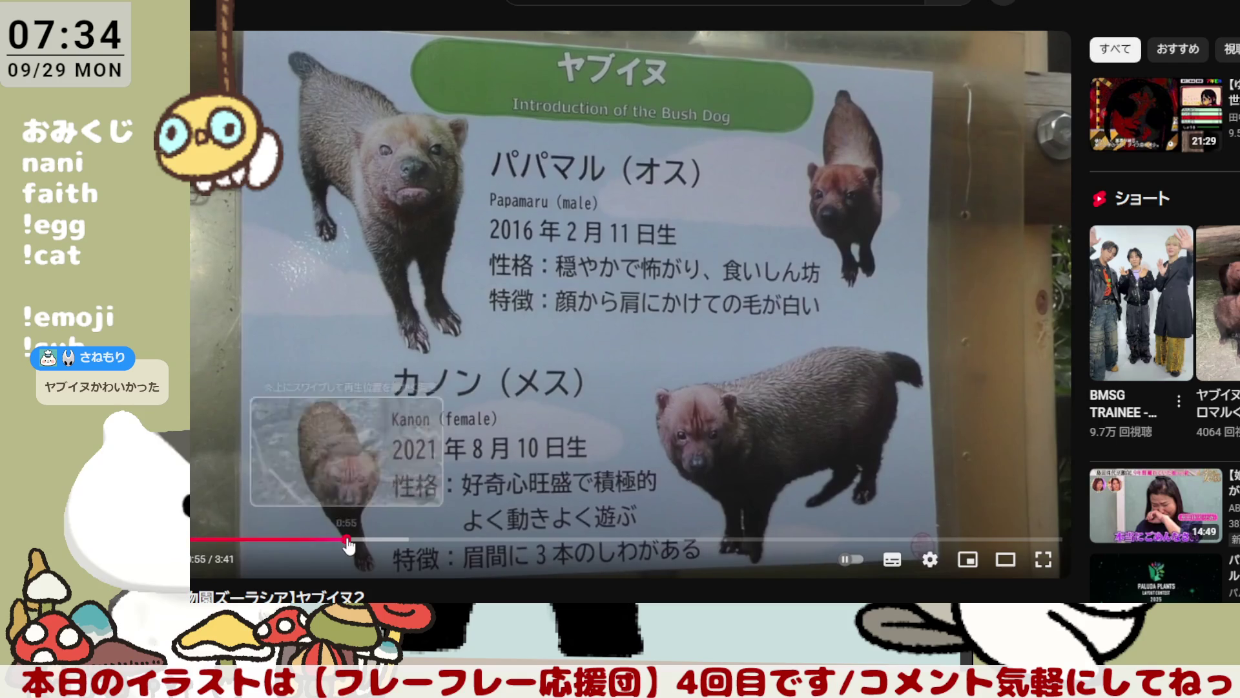
pyautogui.click(347, 540)
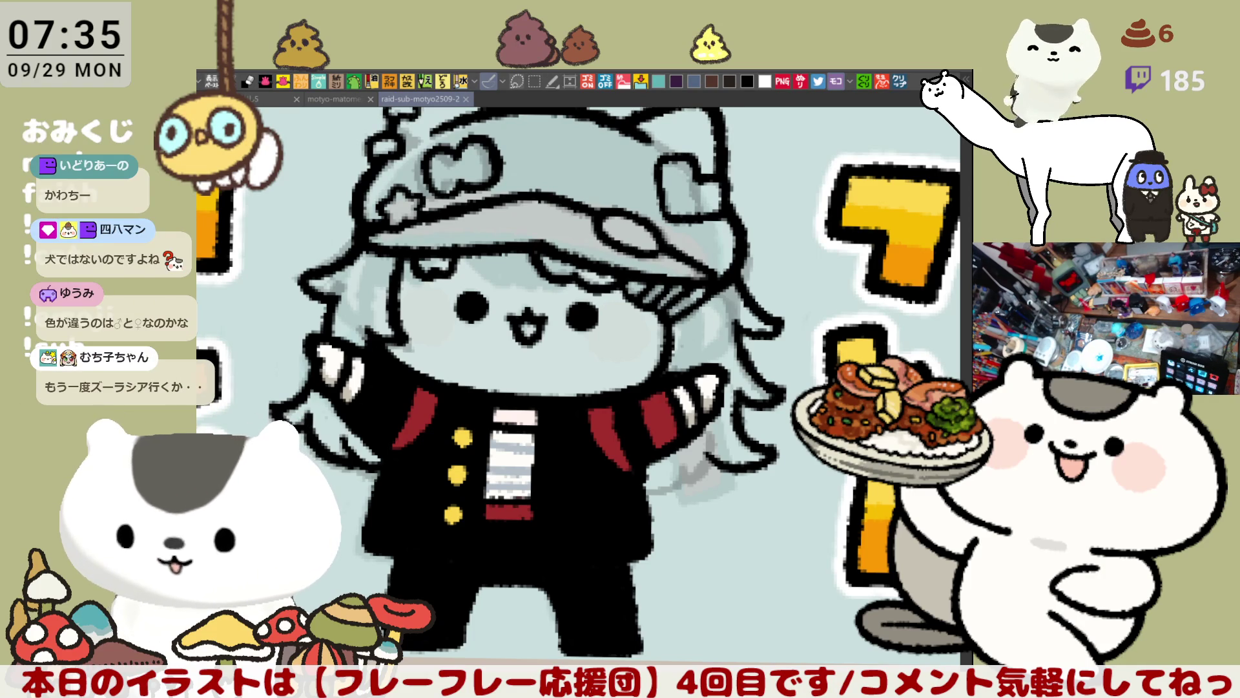
# Open the bush dog Wikipedia reference and scroll through the article
pyautogui.click(899, 84)
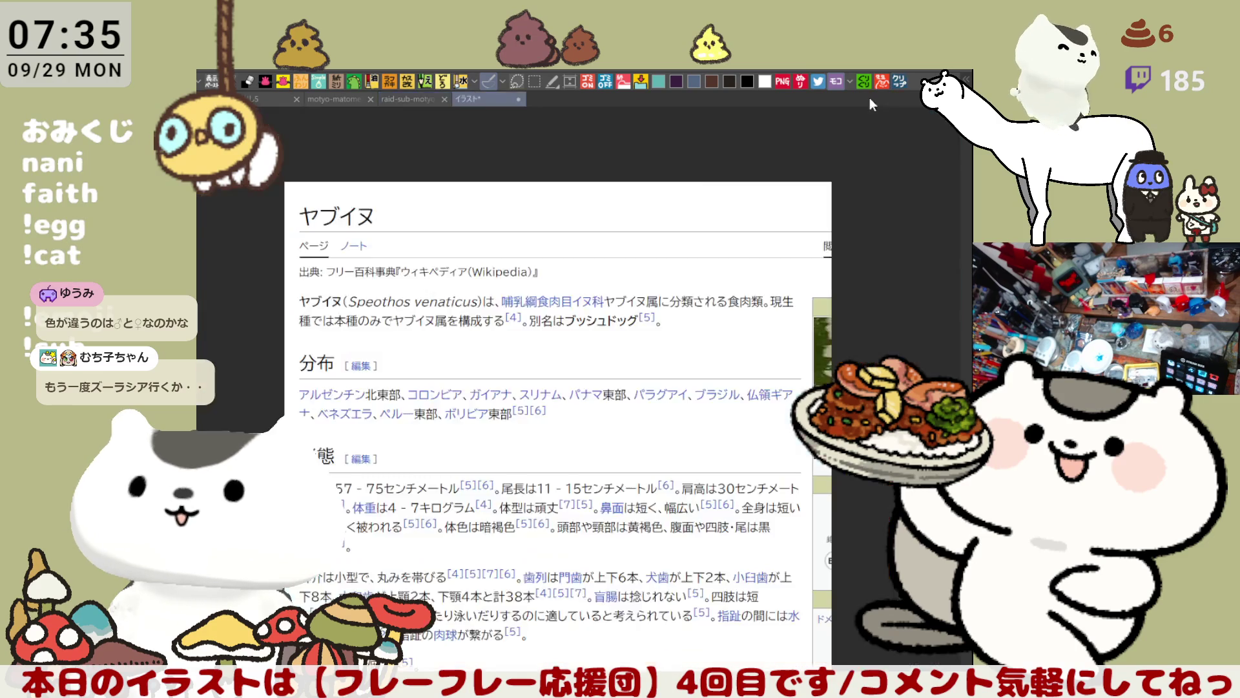
pyautogui.scroll(-3, 507, 317)
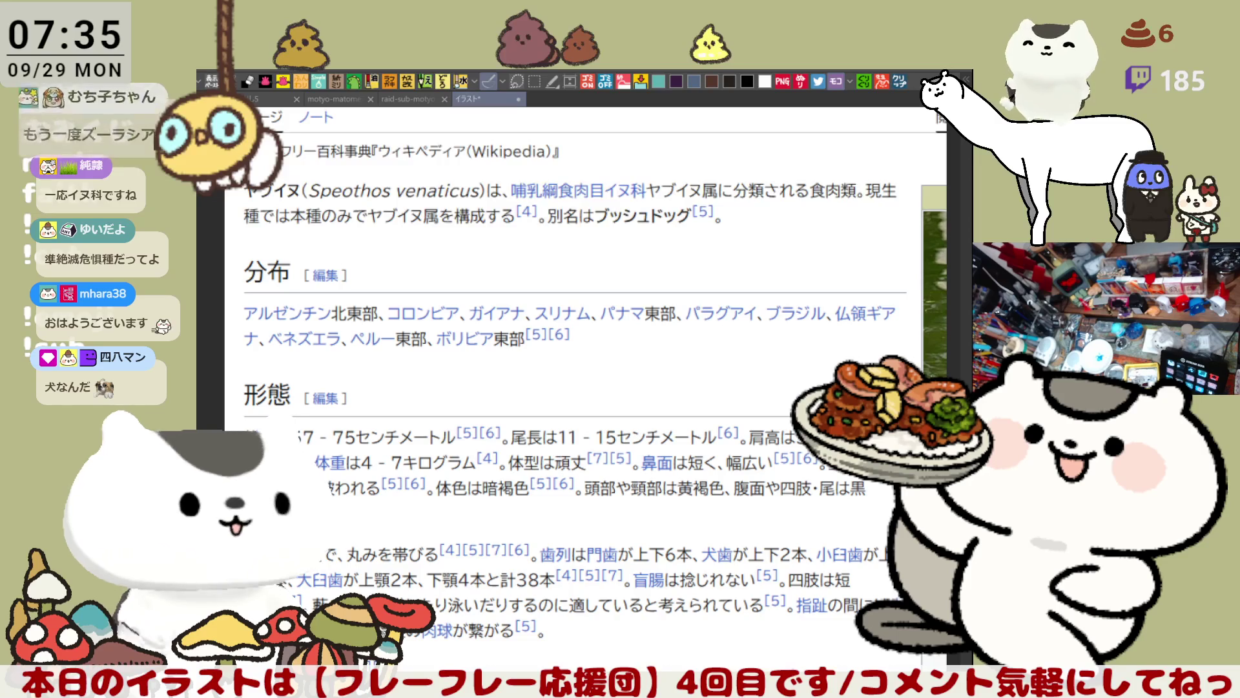
pyautogui.scroll(-5, 540, 339)
pyautogui.scroll(5, 540, 339)
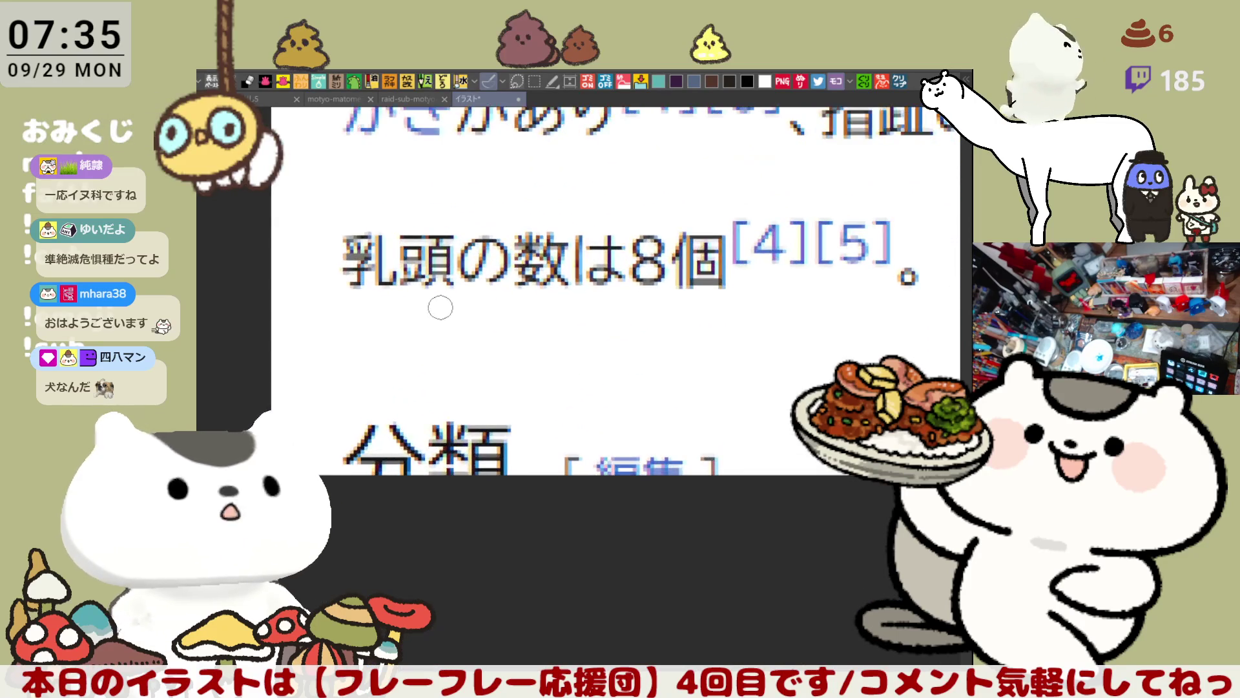
pyautogui.scroll(-5, 435, 301)
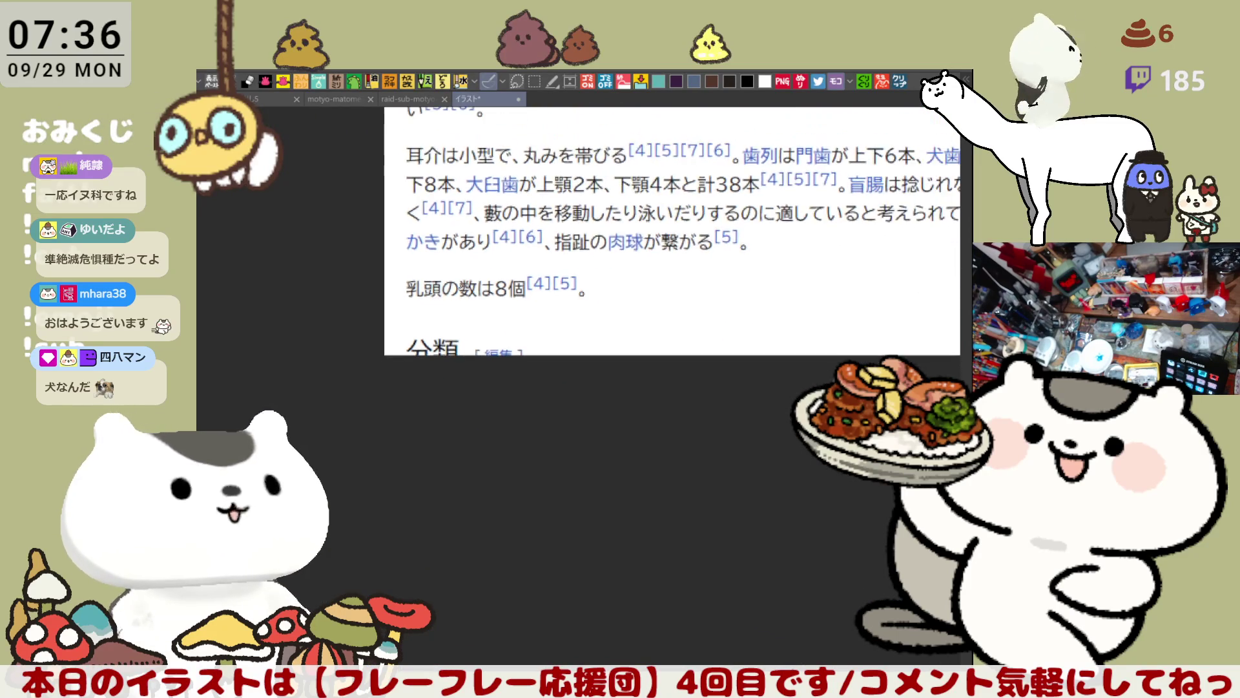
pyautogui.scroll(3, 429, 425)
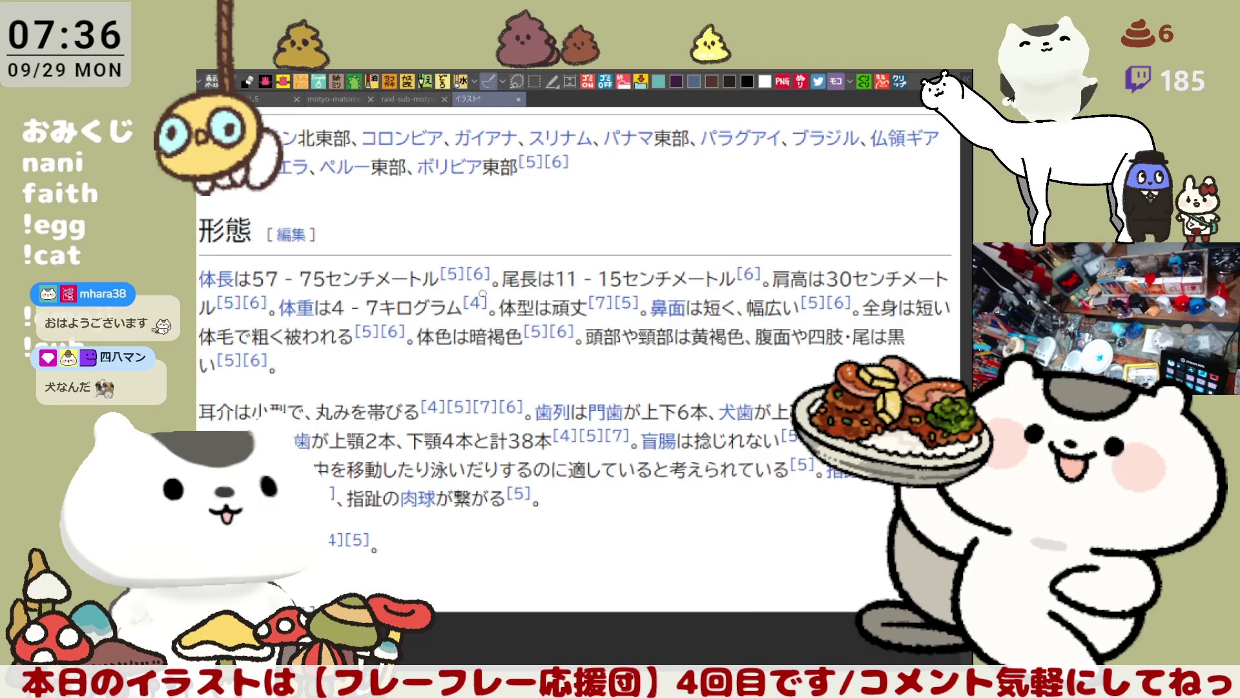
pyautogui.scroll(3, 515, 363)
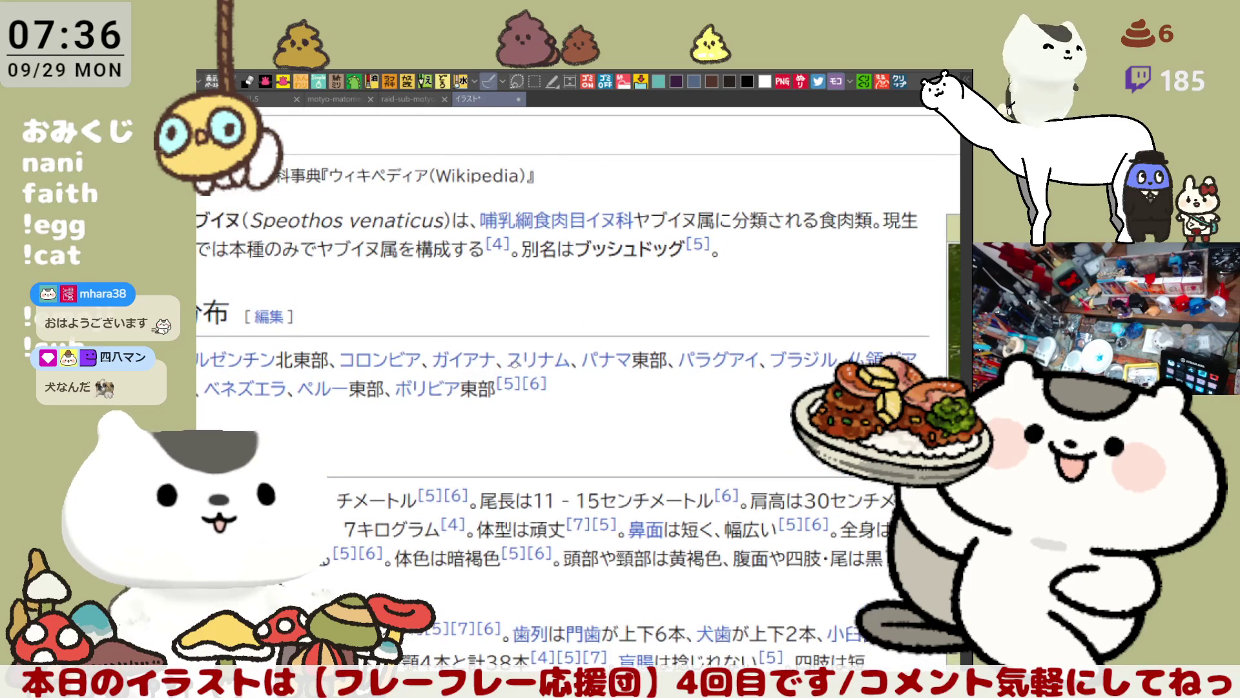
pyautogui.scroll(-3, 515, 363)
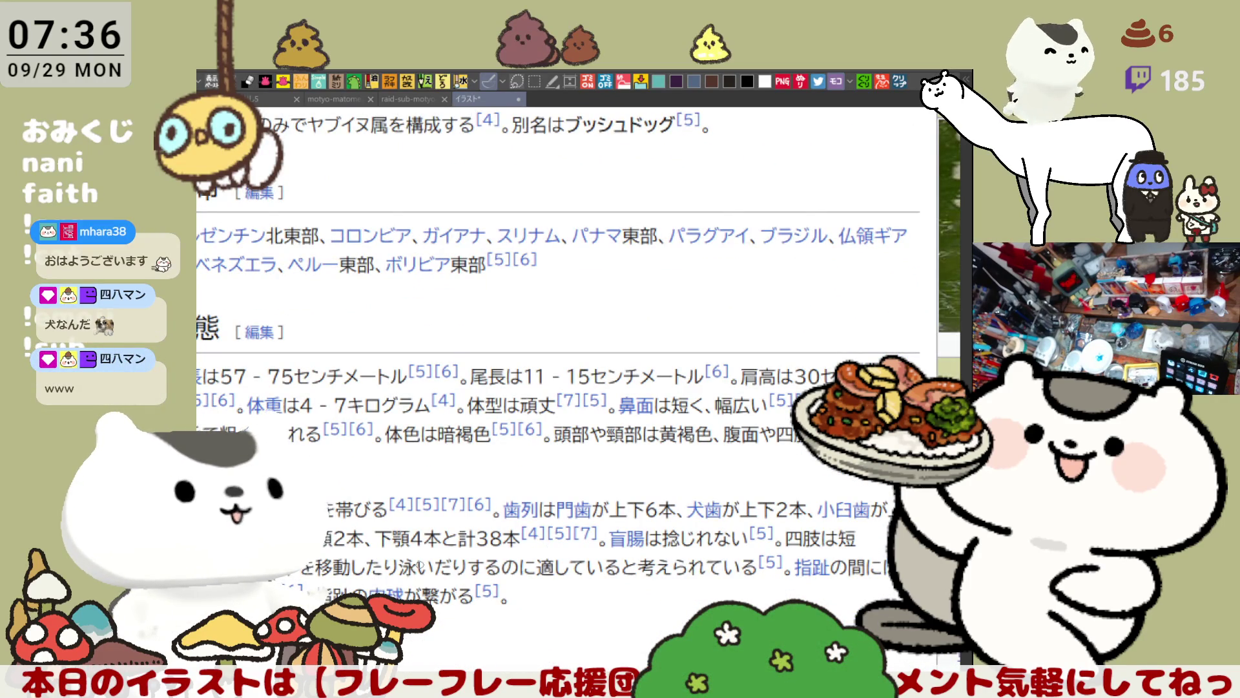
pyautogui.scroll(-5, 419, 567)
pyautogui.keyDown('ctrl'); pyautogui.scroll(2, 427, 480); pyautogui.keyUp('ctrl')
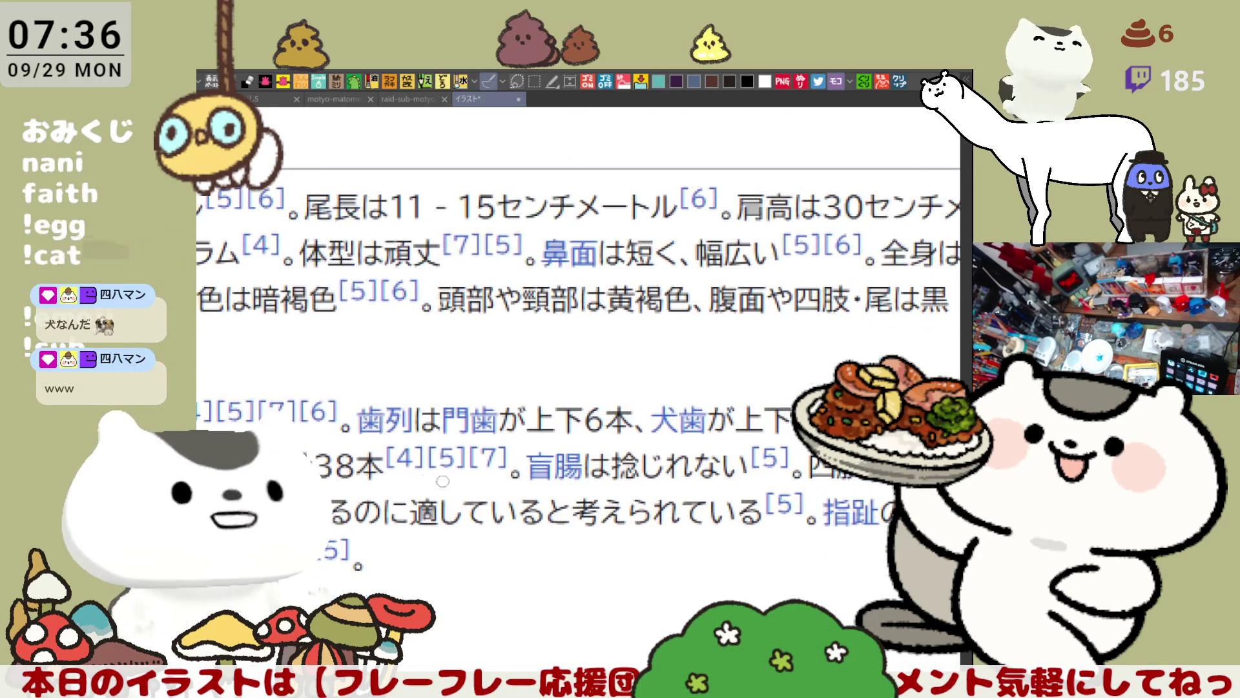
pyautogui.keyDown('ctrl'); pyautogui.scroll(2, 644, 485); pyautogui.keyUp('ctrl')
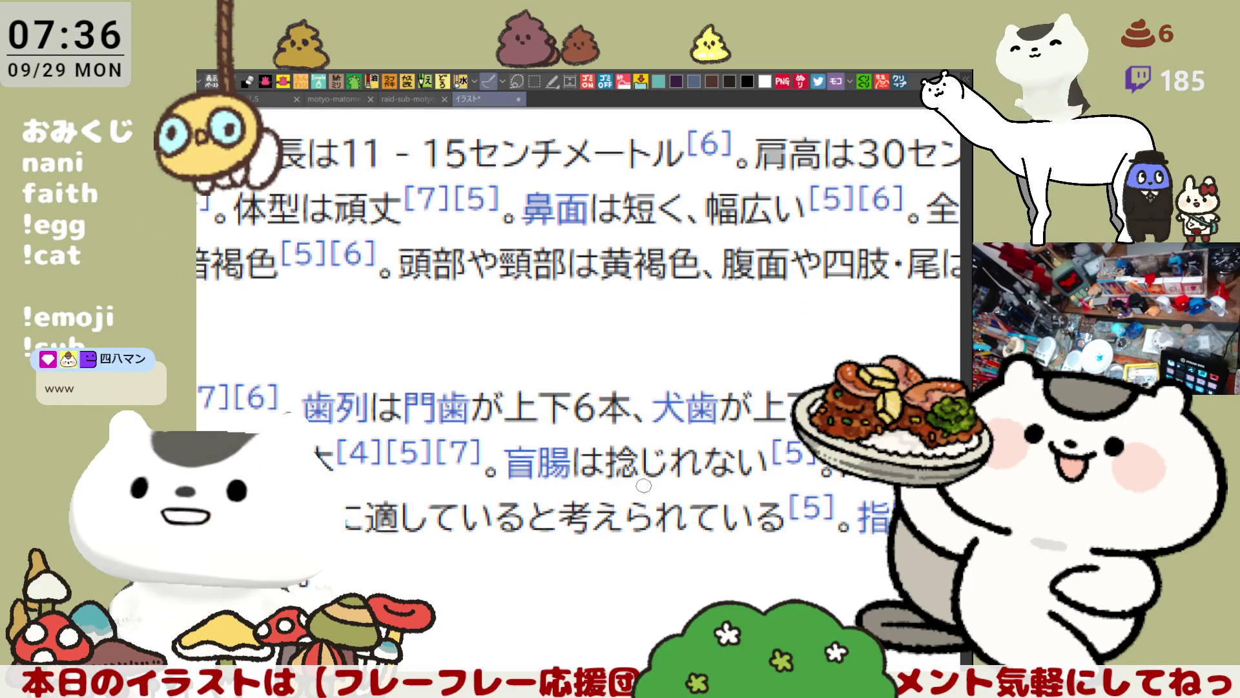
pyautogui.keyDown('ctrl'); pyautogui.scroll(1, 644, 485); pyautogui.keyUp('ctrl')
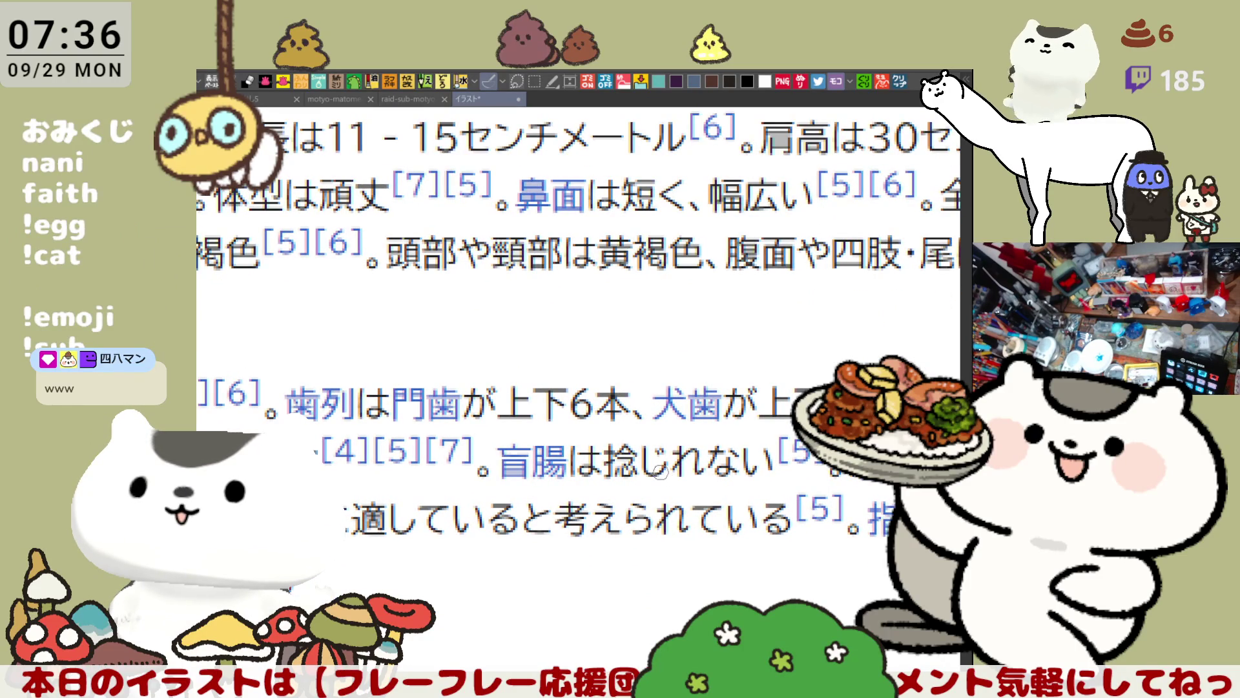
pyautogui.scroll(-3, 659, 472)
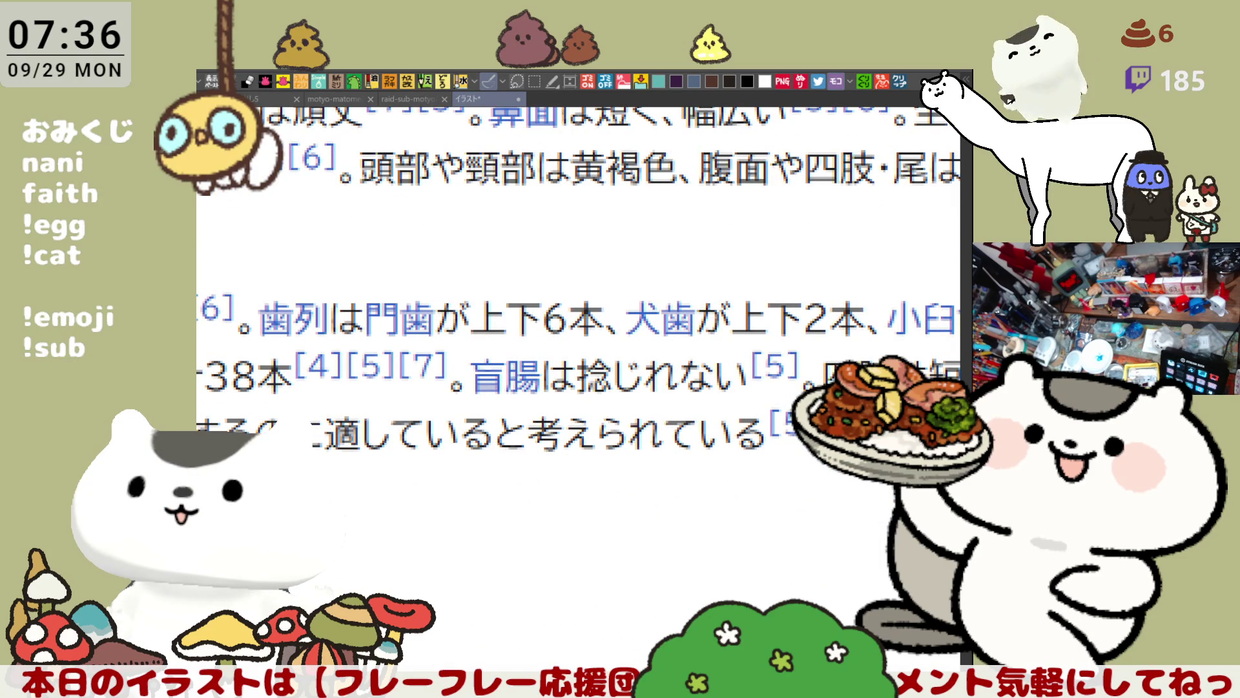
pyautogui.scroll(-1, 578, 278)
pyautogui.scroll(1, 578, 277)
# Close the イラスト* reference tab to return to the raid-sub-motyo2509-2 canvas
pyautogui.scroll(-2, 578, 323)
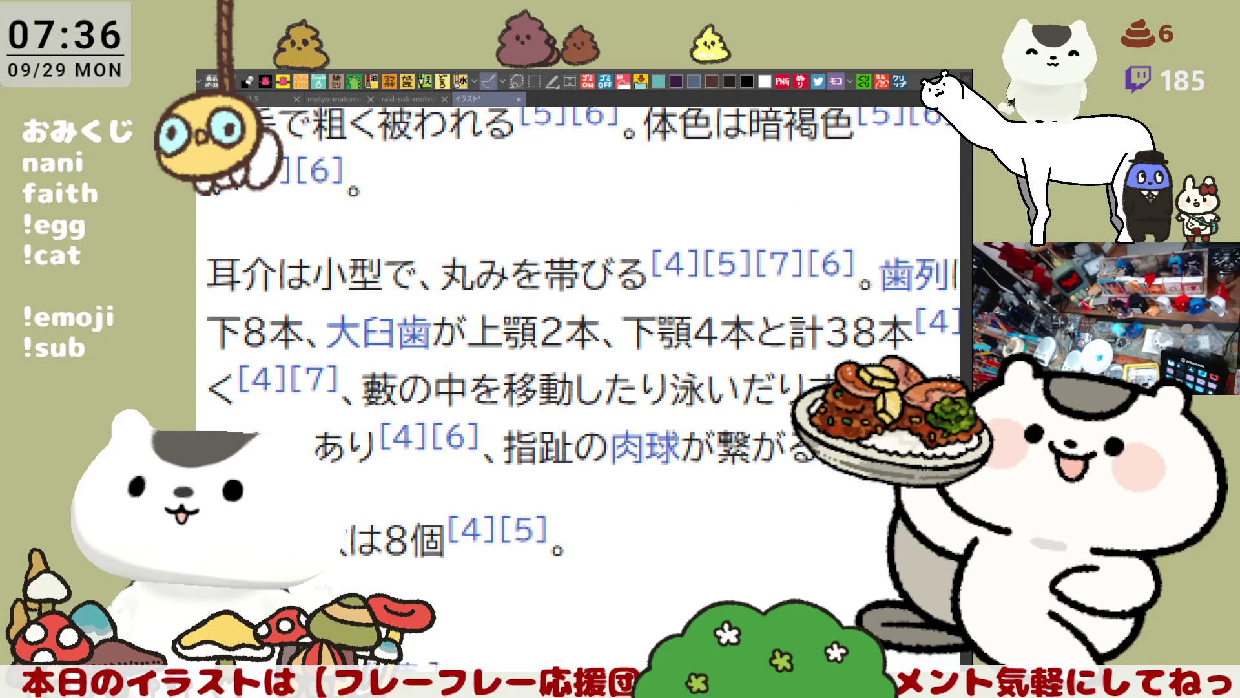
pyautogui.scroll(3, 578, 388)
pyautogui.hscroll(2, 578, 388)
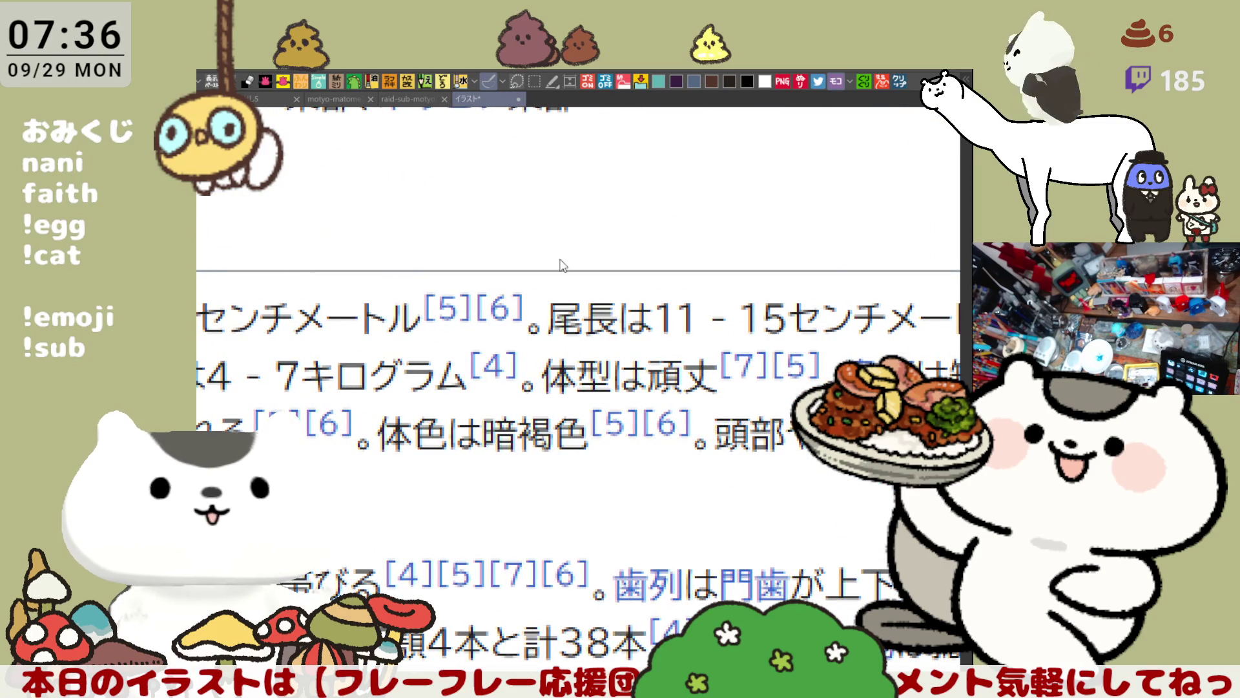
pyautogui.hotkey('ctrl', 'w')
pyautogui.scroll(2, 648, 492)
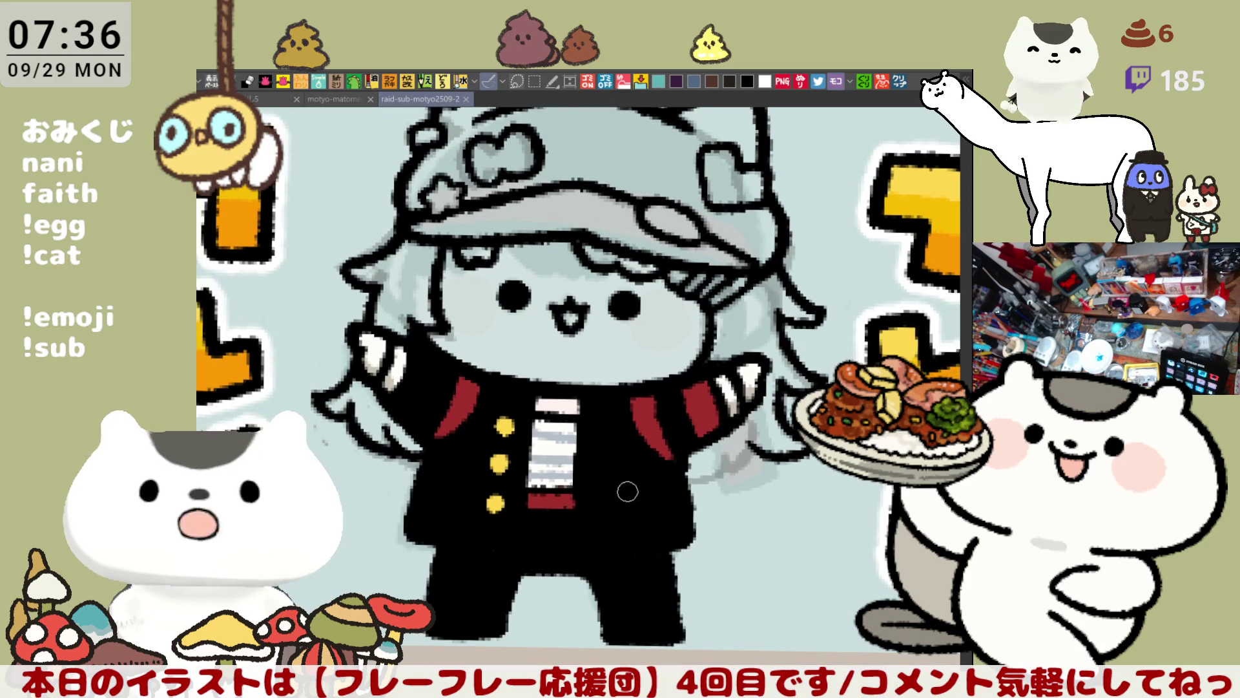
# Brush grey shading strokes over the lower part of the character's hair
pyautogui.hscroll(-2, 648, 493)
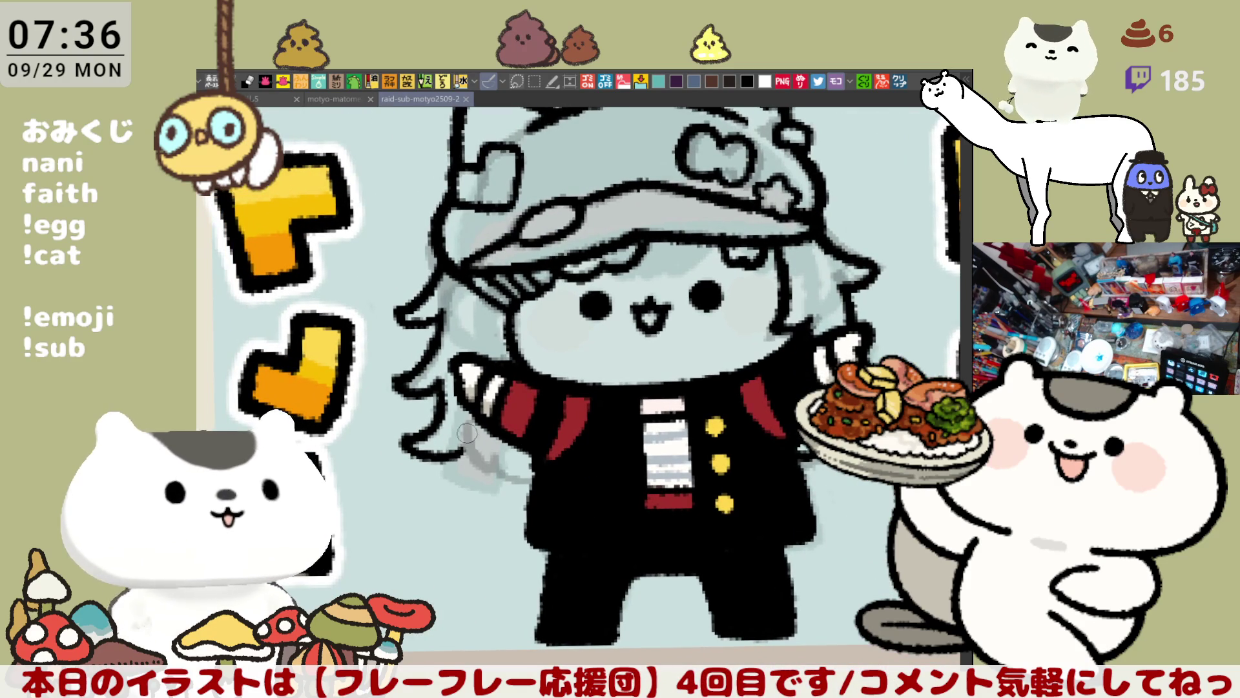
pyautogui.moveTo(471, 443)
pyautogui.mouseDown()
pyautogui.moveTo(460, 446)
pyautogui.moveTo(478, 468)
pyautogui.moveTo(497, 462)
pyautogui.moveTo(458, 456)
pyautogui.moveTo(539, 477)
pyautogui.moveTo(491, 460)
pyautogui.moveTo(535, 480)
pyautogui.moveTo(491, 460)
pyautogui.moveTo(524, 475)
pyautogui.mouseUp()
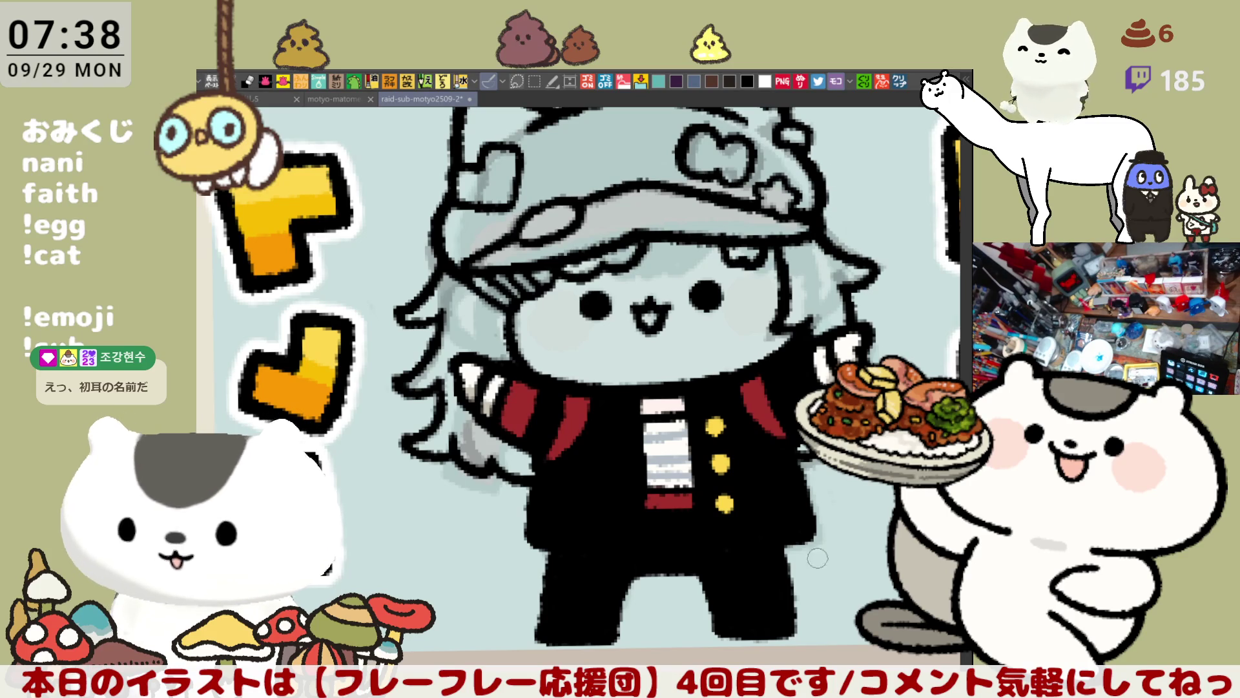
pyautogui.click(901, 83)
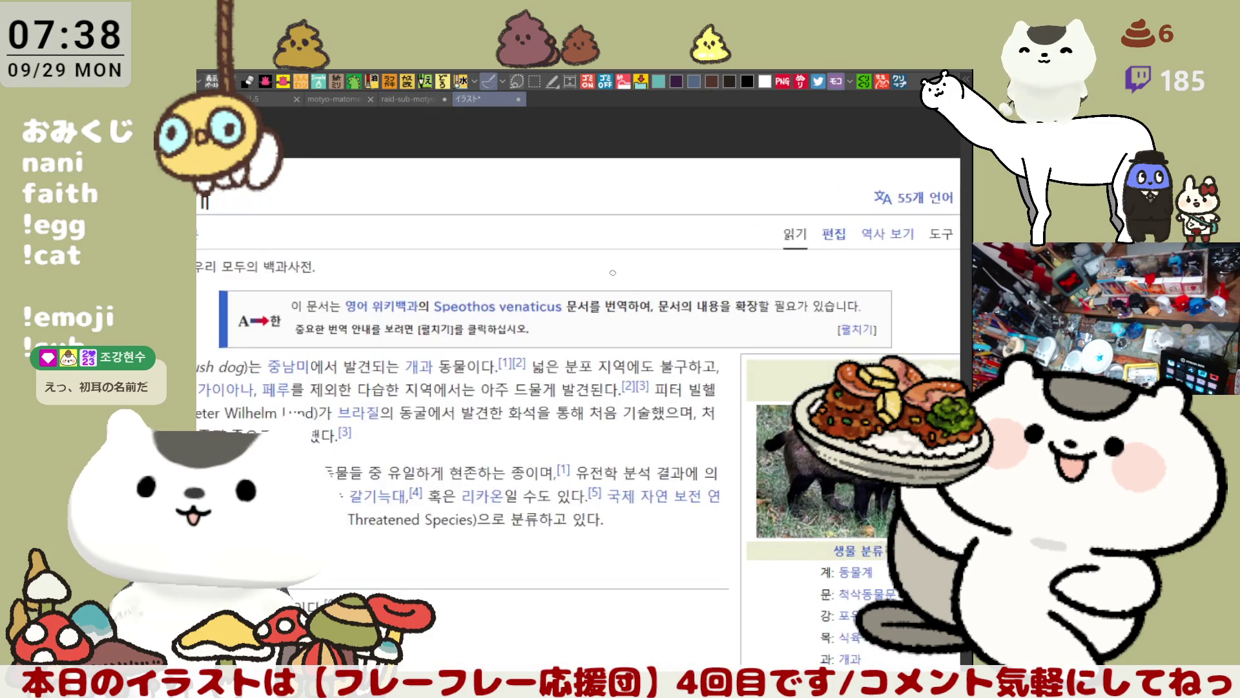
pyautogui.moveTo(612, 272); pyautogui.dragTo(652, 195)
pyautogui.scroll(2, 391, 293)
pyautogui.moveTo(391, 293)
pyautogui.mouseDown()
pyautogui.moveTo(377, 279)
pyautogui.moveTo(443, 283)
pyautogui.mouseUp()
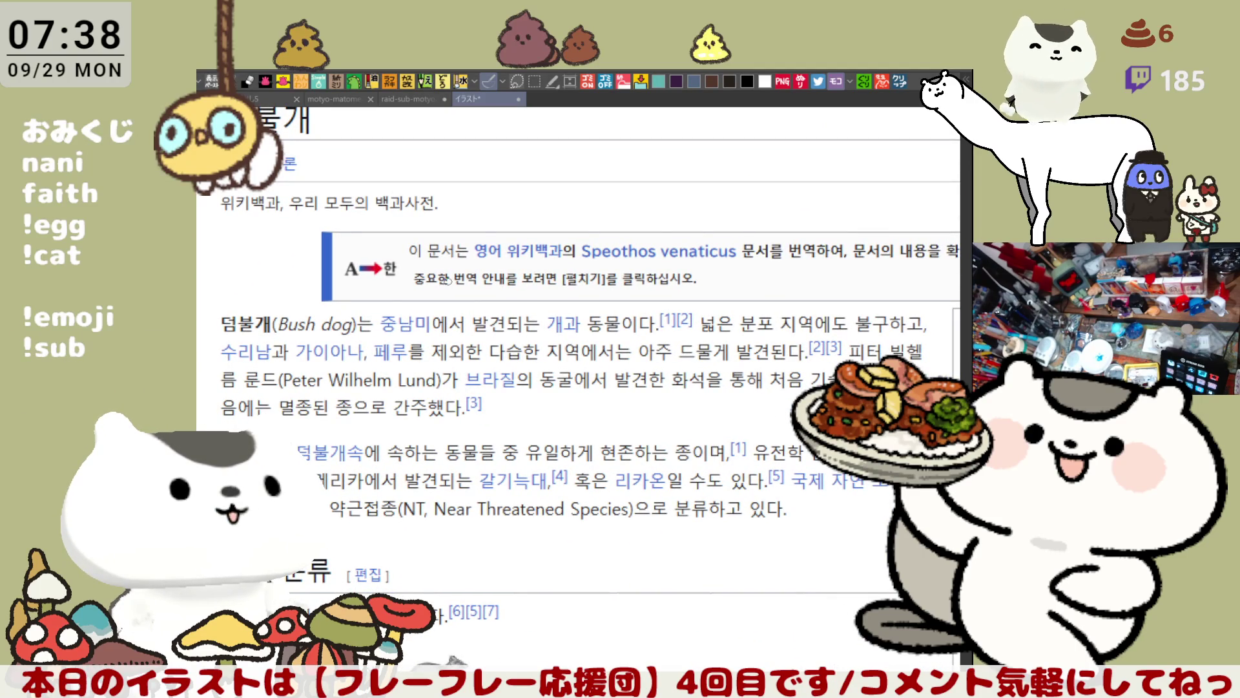
pyautogui.moveTo(363, 240); pyautogui.dragTo(370, 290)
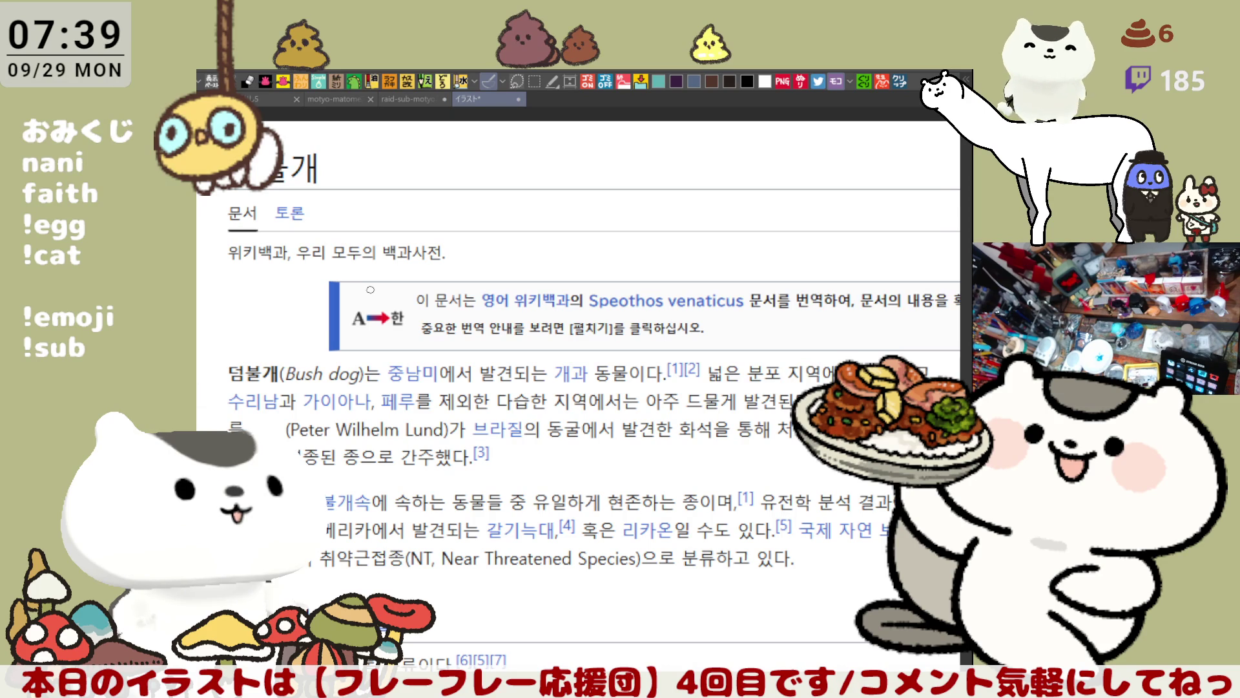
pyautogui.moveTo(701, 614)
pyautogui.mouseDown()
pyautogui.moveTo(702, 510)
pyautogui.moveTo(672, 507)
pyautogui.moveTo(605, 442)
pyautogui.moveTo(296, 448)
pyautogui.mouseUp()
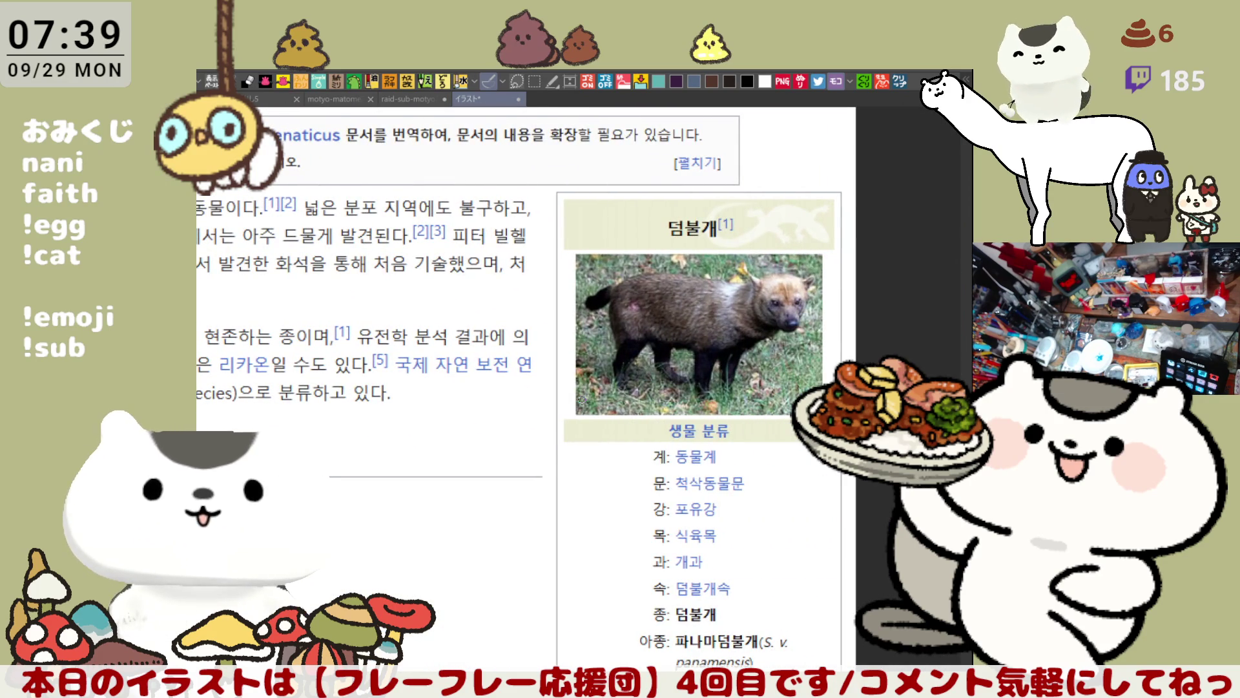
pyautogui.scroll(3, 787, 557)
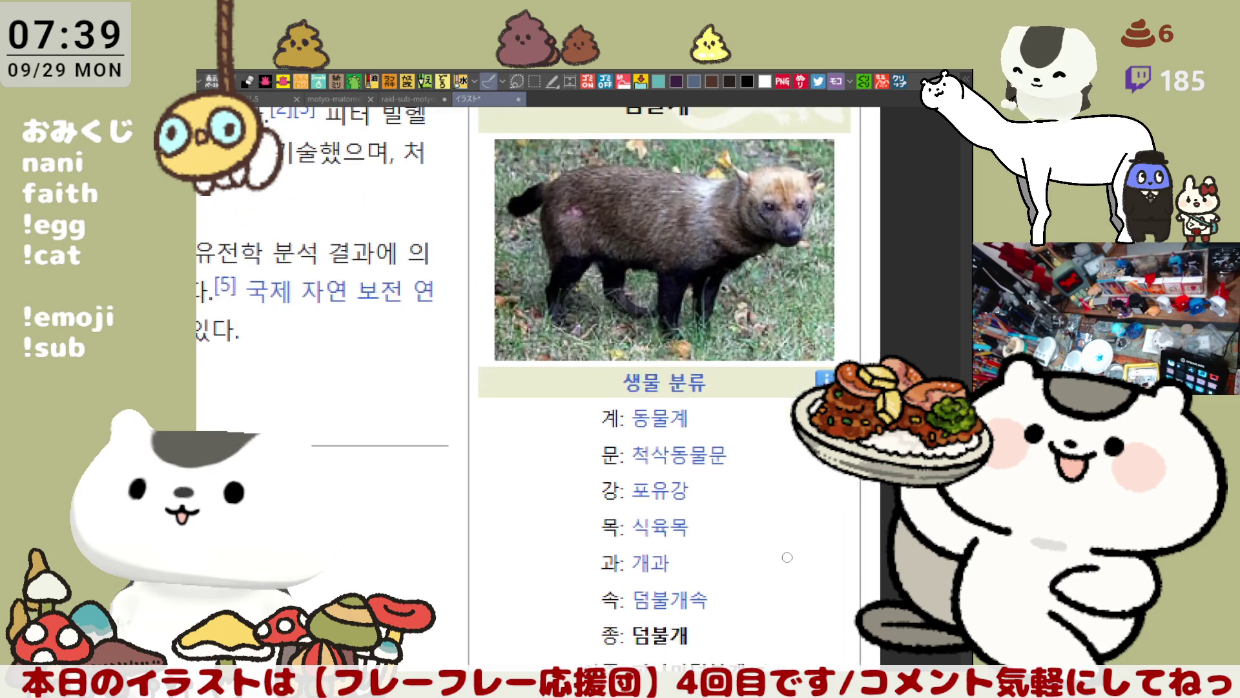
pyautogui.scroll(1, 787, 557)
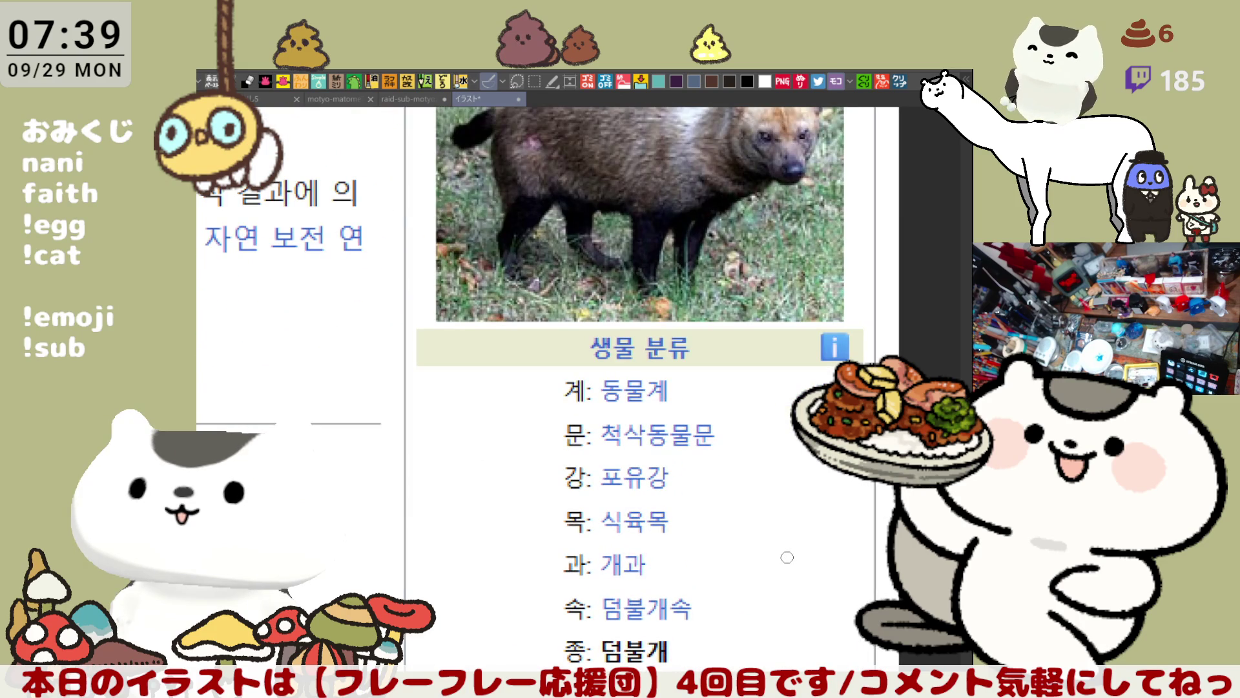
pyautogui.scroll(-1, 787, 557)
pyautogui.moveTo(460, 339)
pyautogui.mouseDown()
pyautogui.moveTo(469, 387)
pyautogui.moveTo(574, 431)
pyautogui.mouseUp()
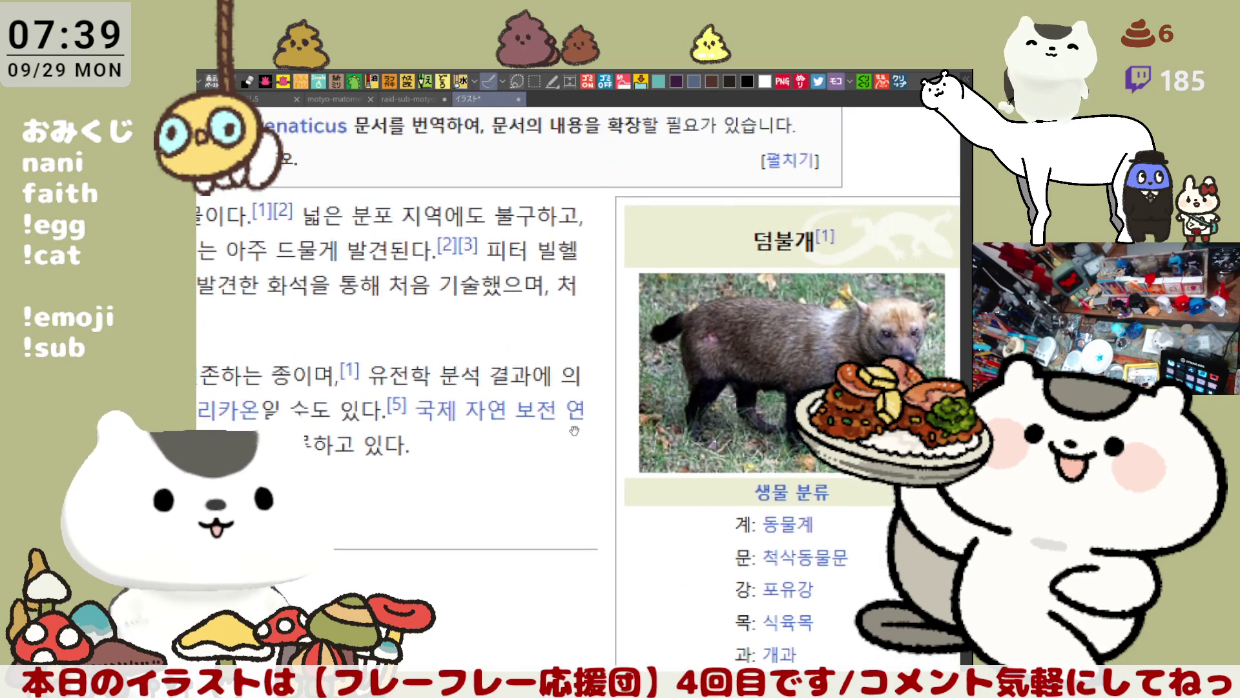
pyautogui.moveTo(323, 362); pyautogui.dragTo(575, 420)
pyautogui.moveTo(365, 155); pyautogui.dragTo(375, 196)
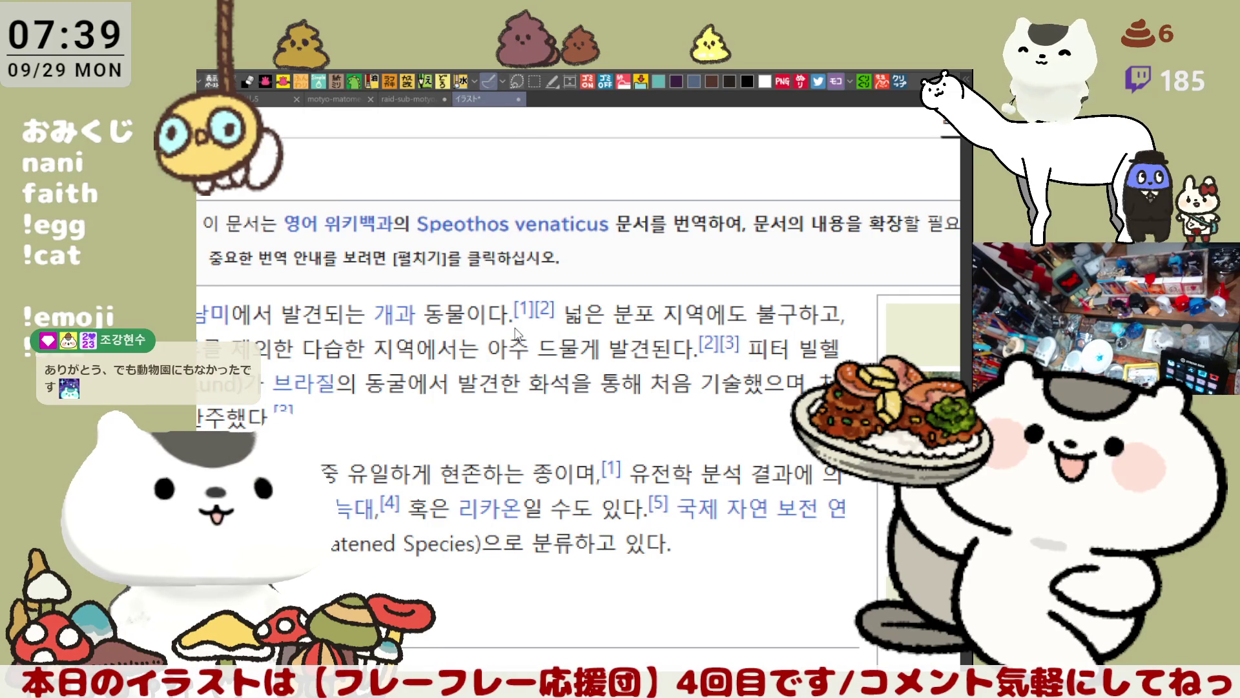
pyautogui.hotkey('ctrl', 'shift', 'Tab')
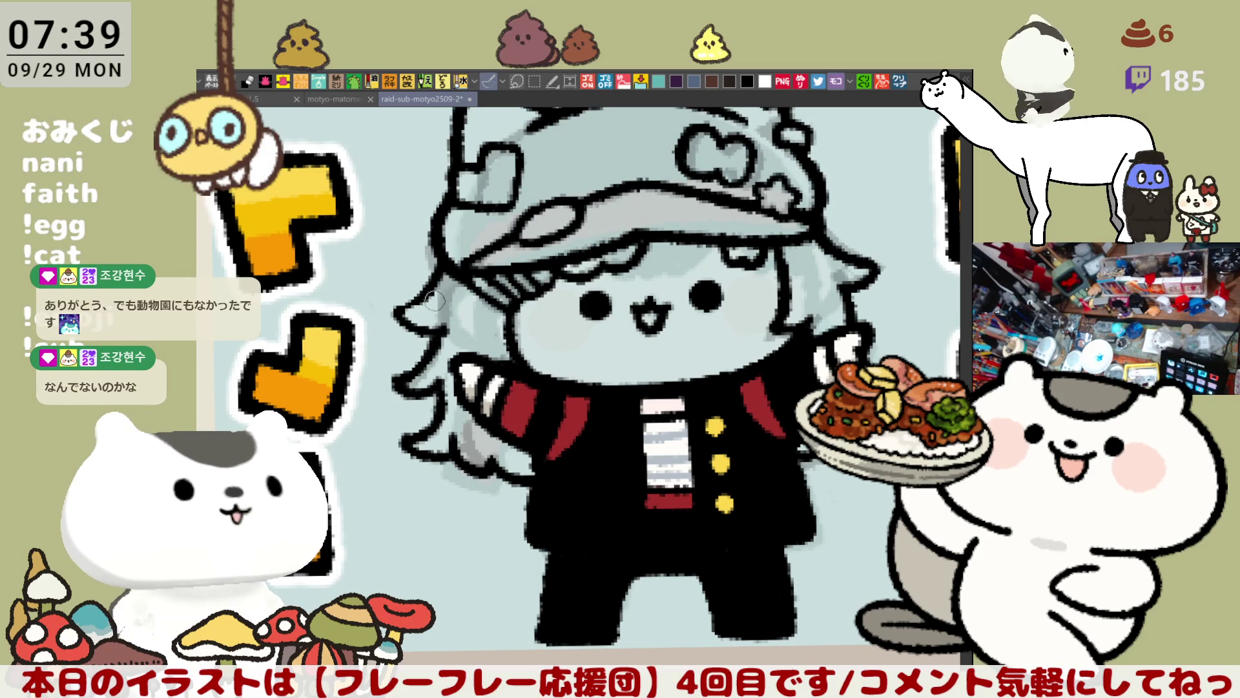
# Draw a short hair strand on the left side and mirror the canvas to check it
pyautogui.moveTo(426, 291)
pyautogui.mouseDown()
pyautogui.moveTo(401, 311)
pyautogui.moveTo(441, 272)
pyautogui.mouseUp()
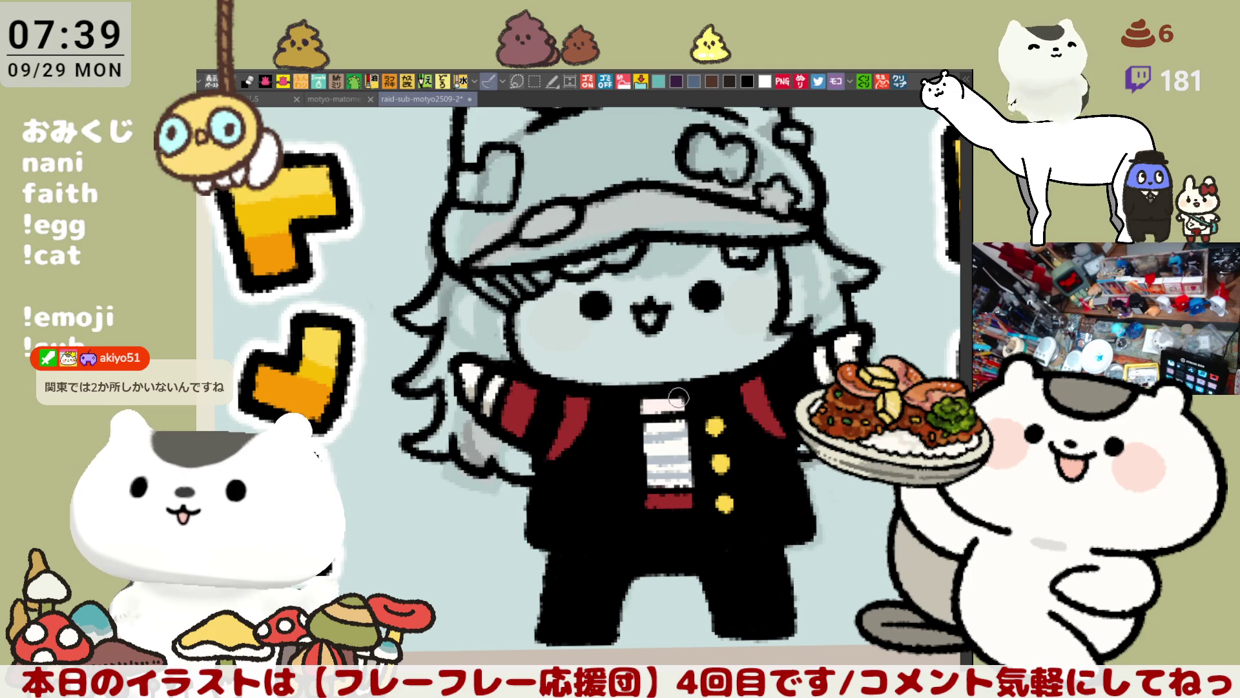
pyautogui.press('h')
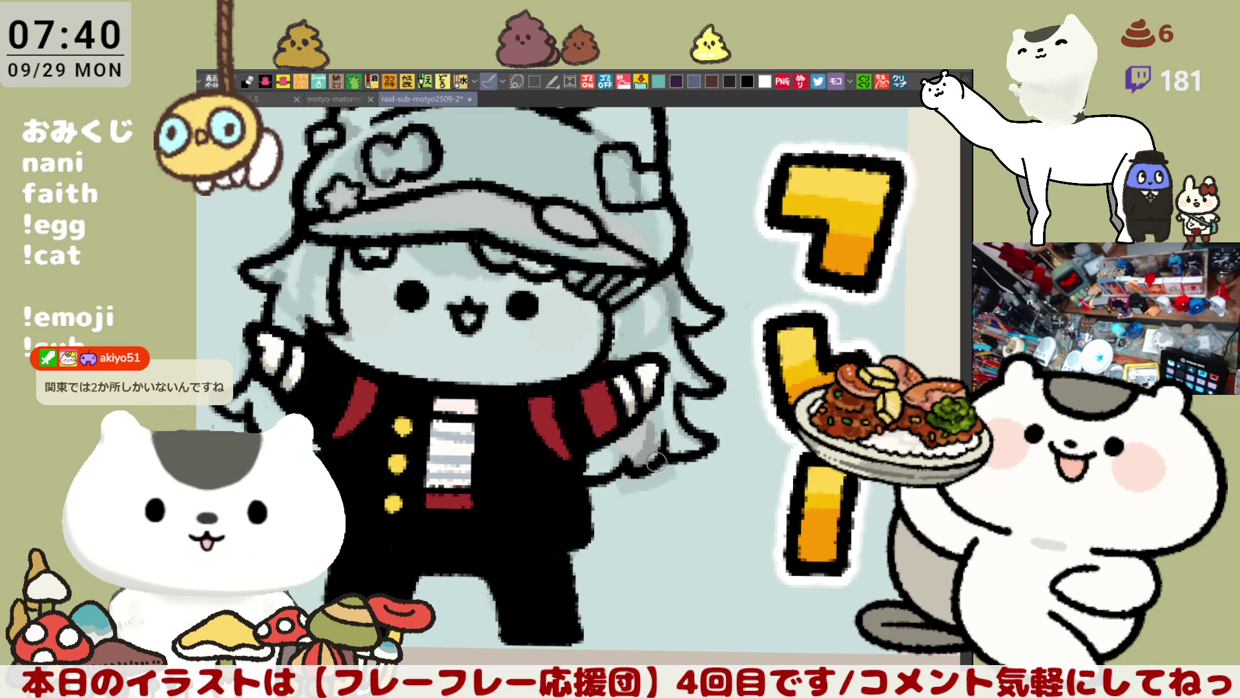
# Pan to the left hair tip, darken its outline with a short stroke, then tilt the view slightly
pyautogui.moveTo(627, 426); pyautogui.dragTo(672, 452)
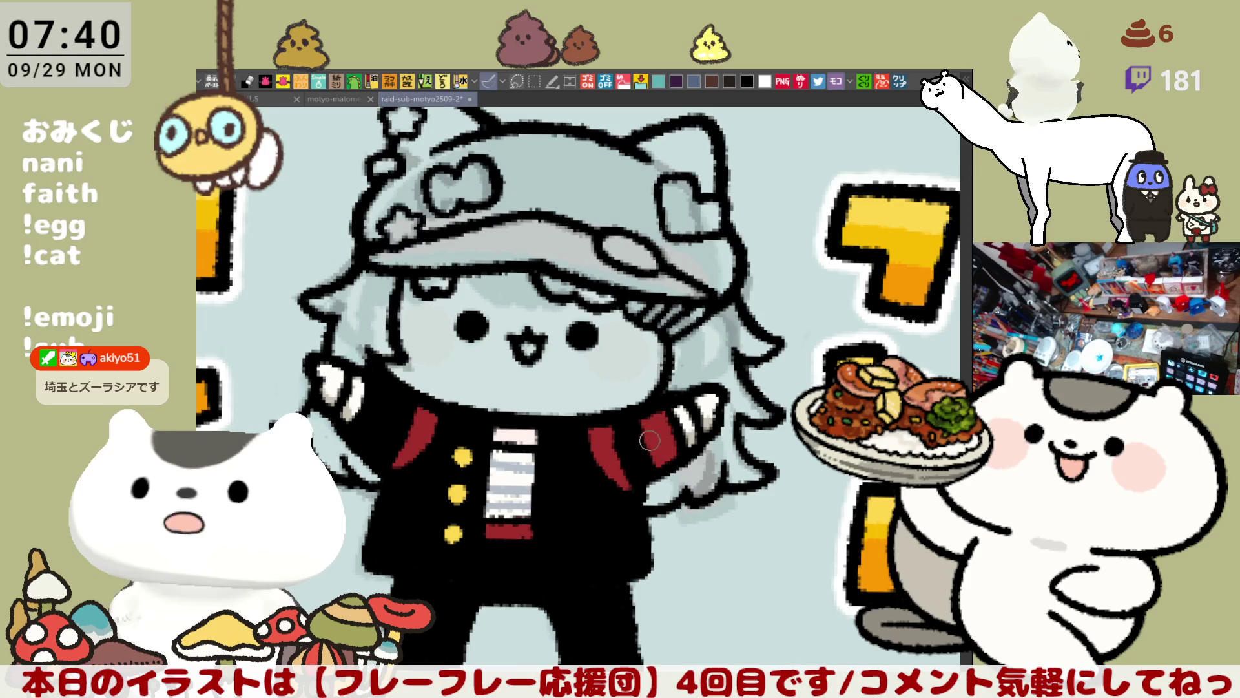
pyautogui.moveTo(640, 405); pyautogui.dragTo(661, 451)
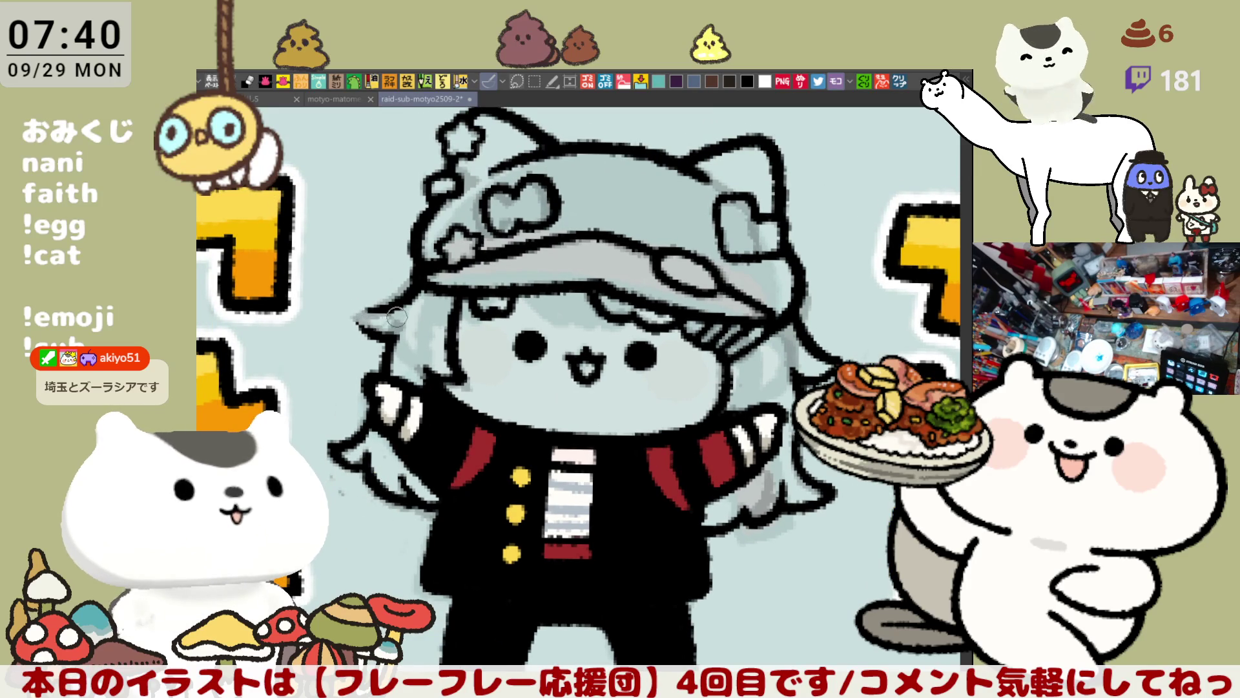
pyautogui.moveTo(355, 308)
pyautogui.mouseDown()
pyautogui.moveTo(388, 328)
pyautogui.moveTo(354, 313)
pyautogui.mouseUp()
pyautogui.scroll(-3, 425, 317)
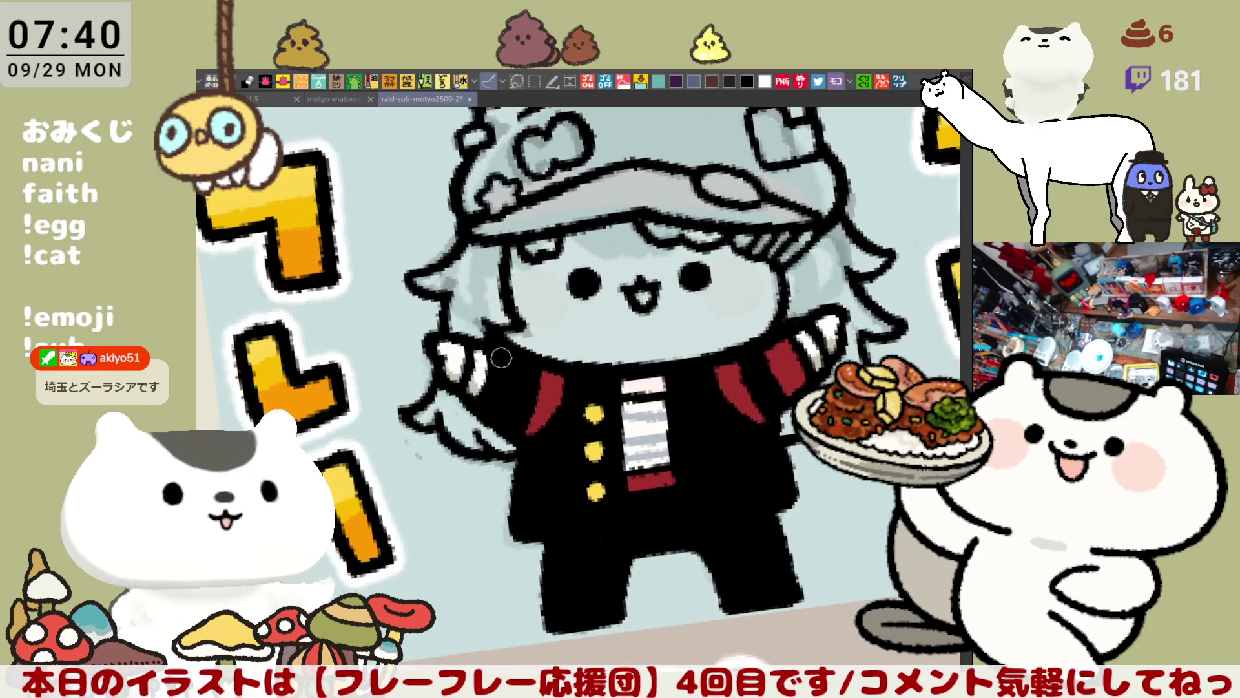
pyautogui.scroll(2, 442, 382)
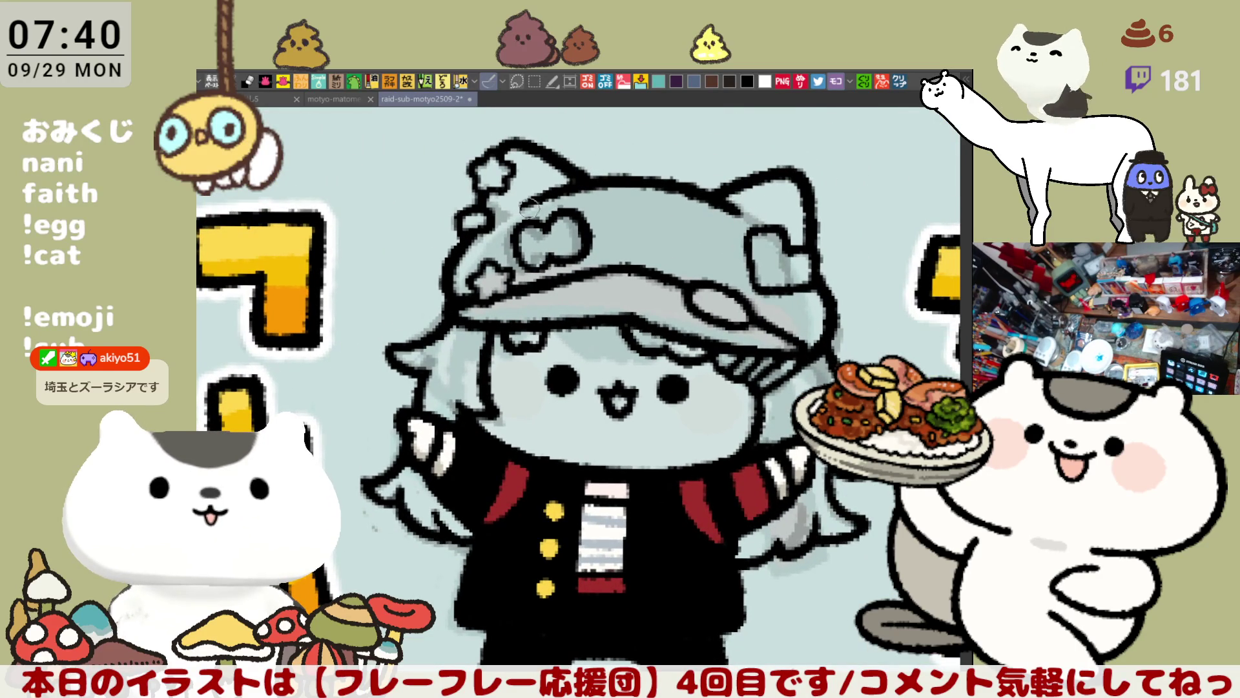
pyautogui.scroll(-1, 719, 285)
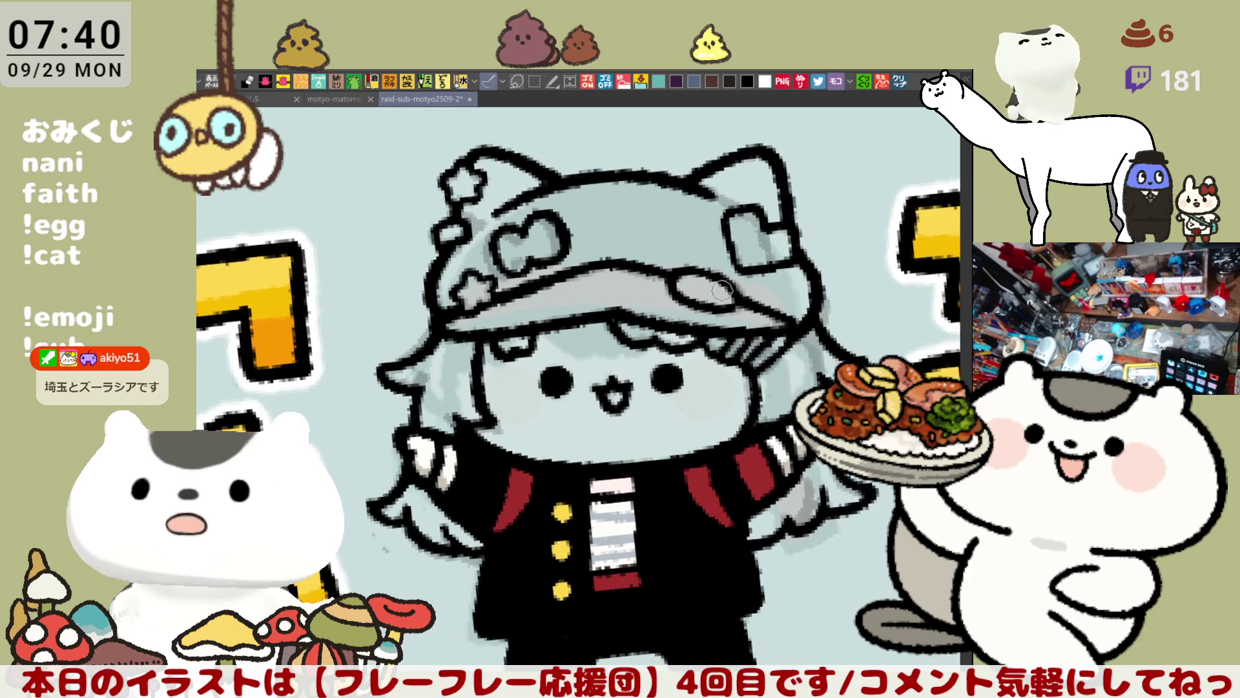
pyautogui.scroll(1, 723, 291)
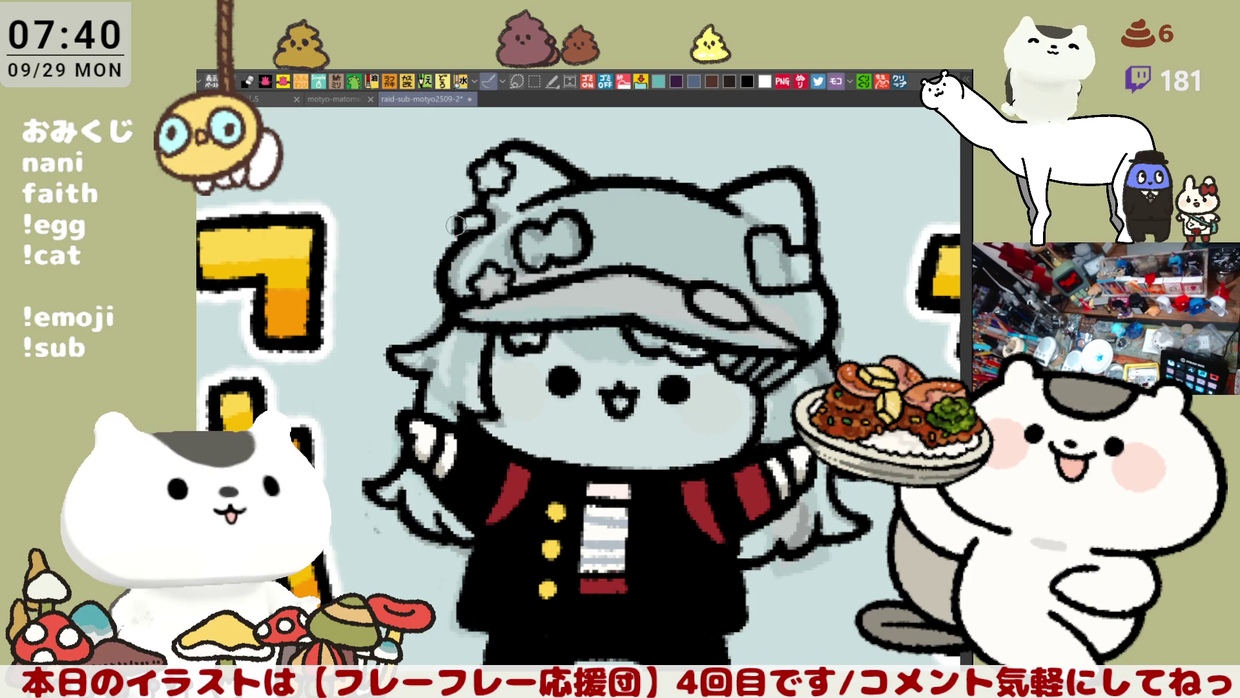
pyautogui.moveTo(647, 197); pyautogui.dragTo(686, 204)
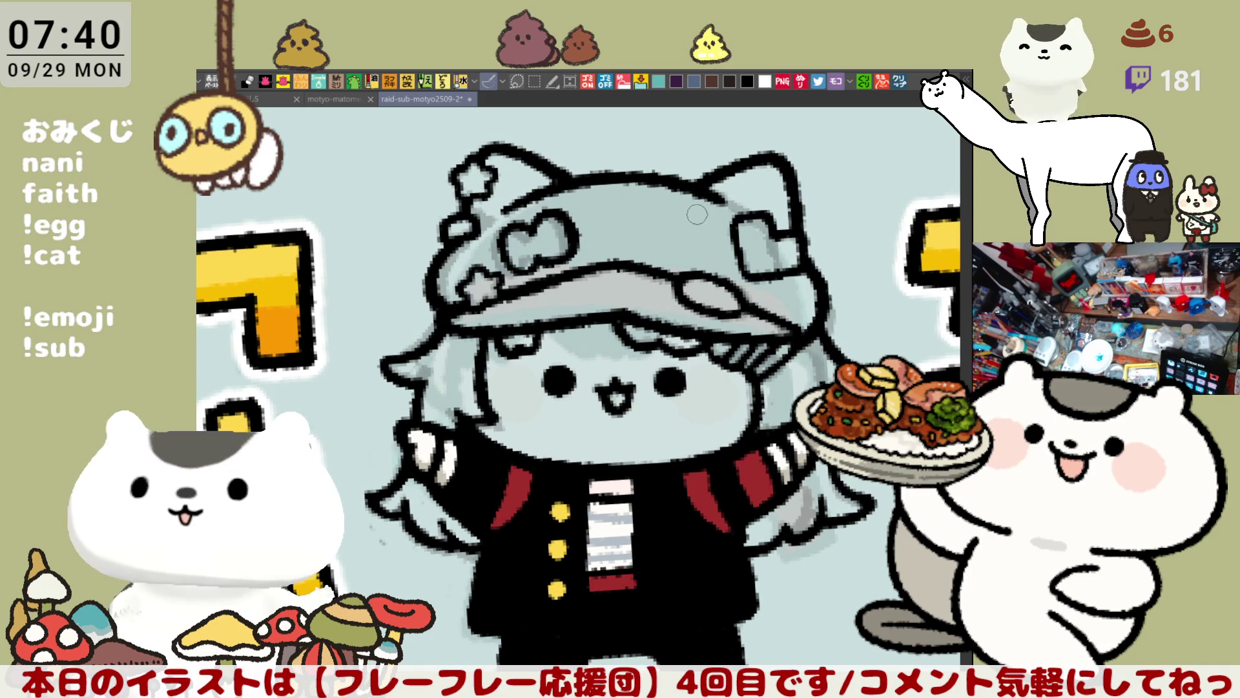